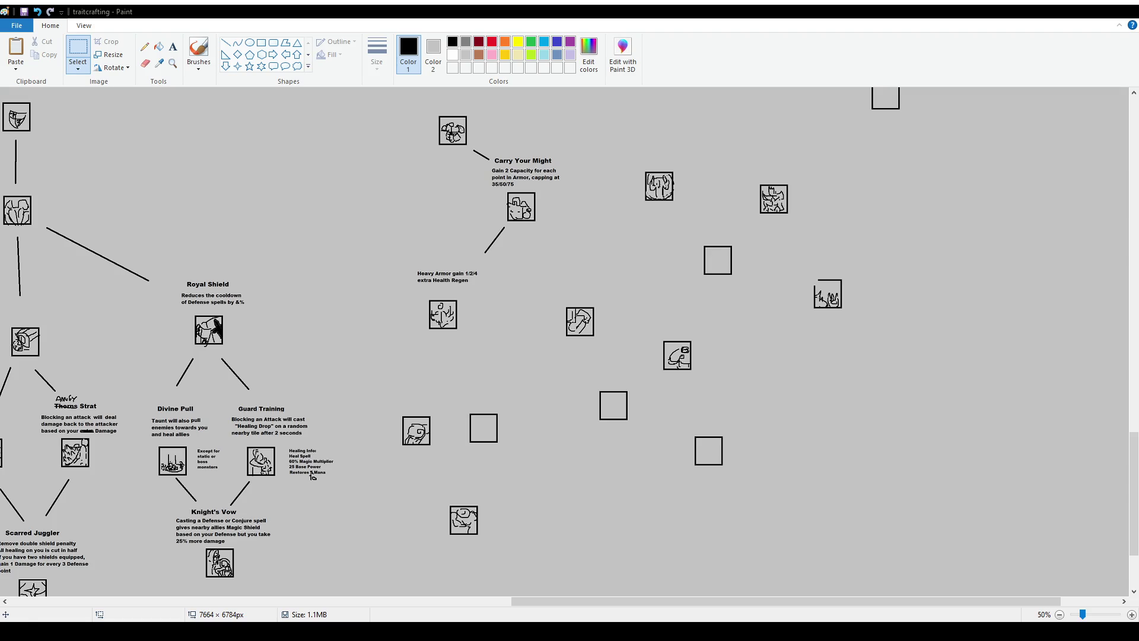
Draw an empty text box just left of the Heavy Armor icon.
left_click(200, 54)
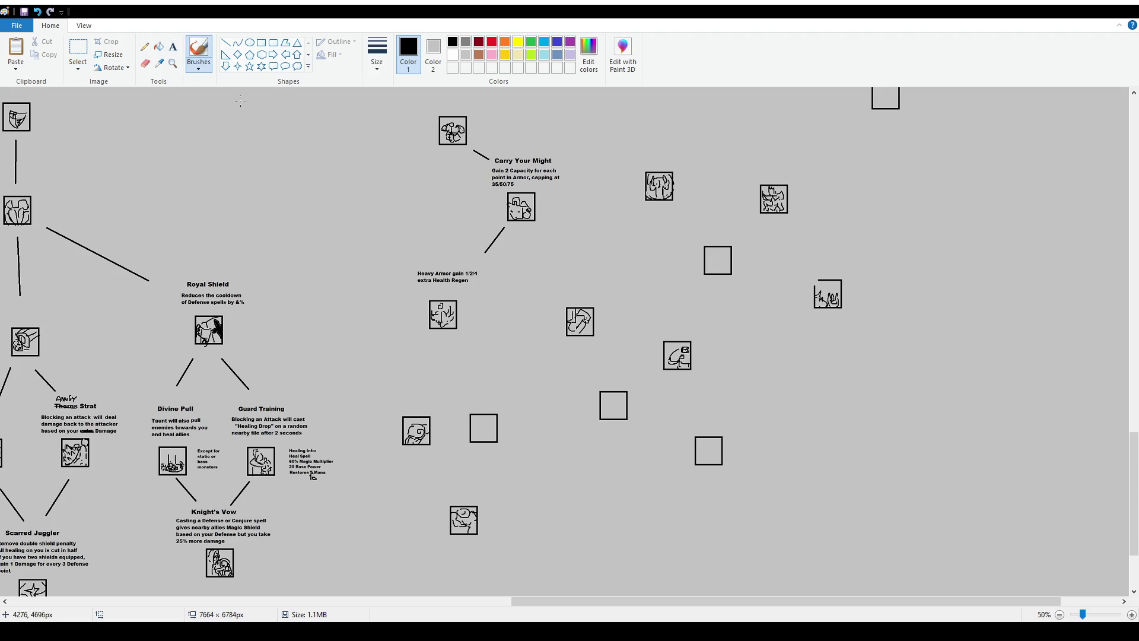
left_click(172, 47)
scroll(544, 397, "down", 2)
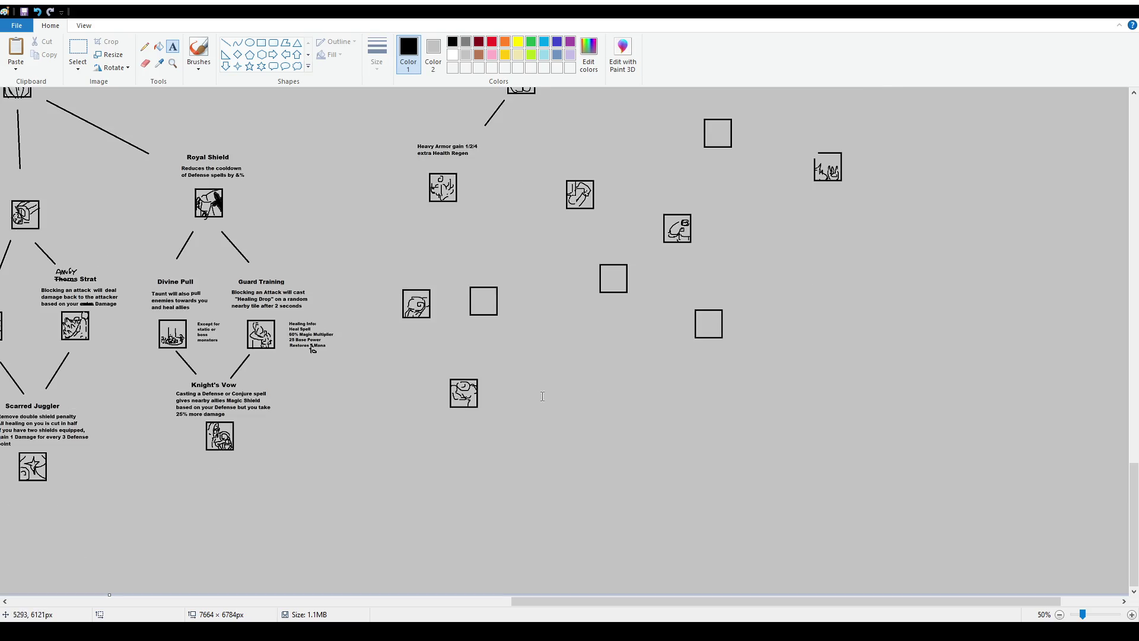
scroll(415, 297, "up", 2)
left_click_drag(316, 285, 426, 348)
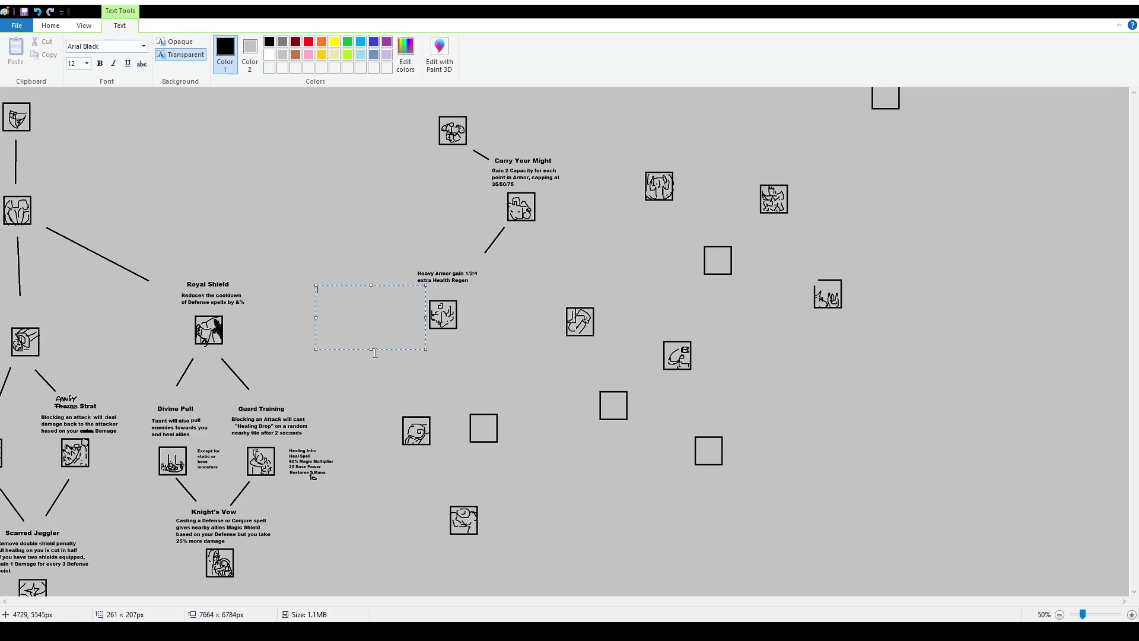
Type the note heading 'Stats' at font size 16 and start a new line.
type("Stats")
key("ctrl+a")
left_click(73, 64)
type("16")
key("Return")
left_click(359, 290)
key("Return")
Add the lines 'Sustain? Better Armor' and 'Holy Armor?', nudging the note down and right.
type("Sustain? ")
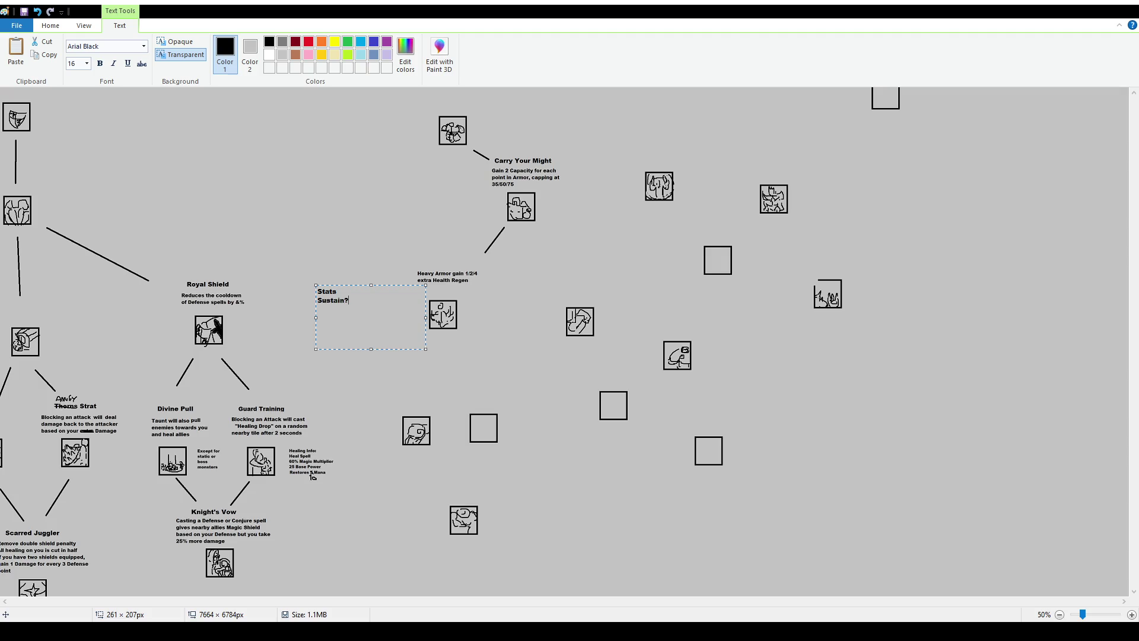
type("Better Armor")
type("Holy Armor?")
left_click_drag(387, 286, 397, 327)
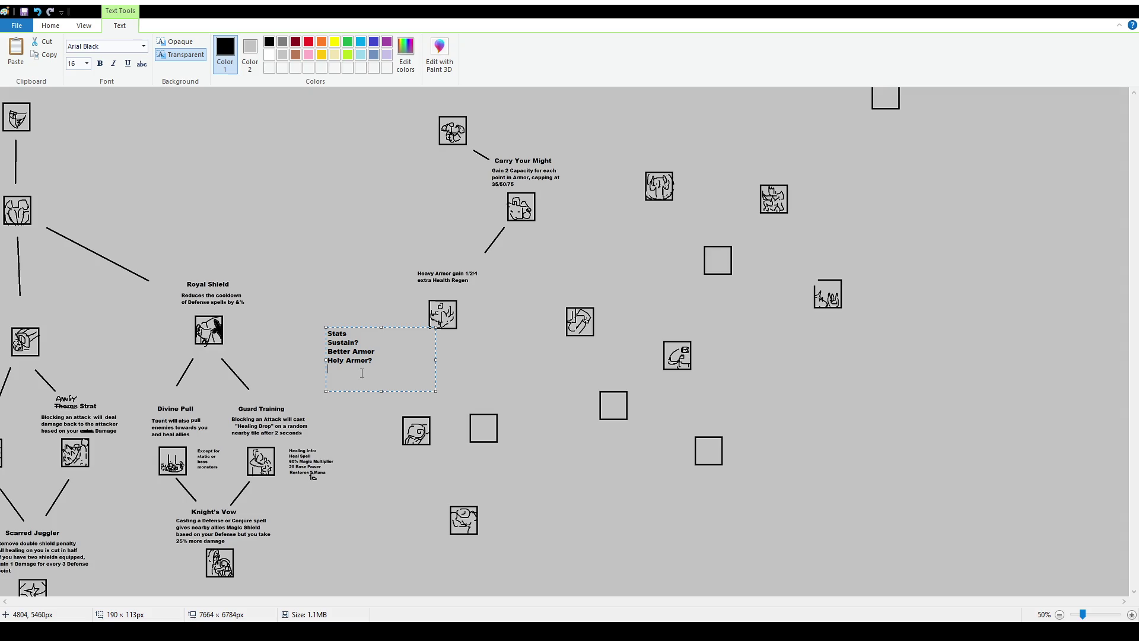
Add the line '+Defense +Magic?' and commit the note to the canvas.
type("Defense")
key("Home")
type("+")
type("Ma")
key("BackSpace")
key("BackSpace")
key("BackSpace")
type("Magic?")
left_click(408, 268)
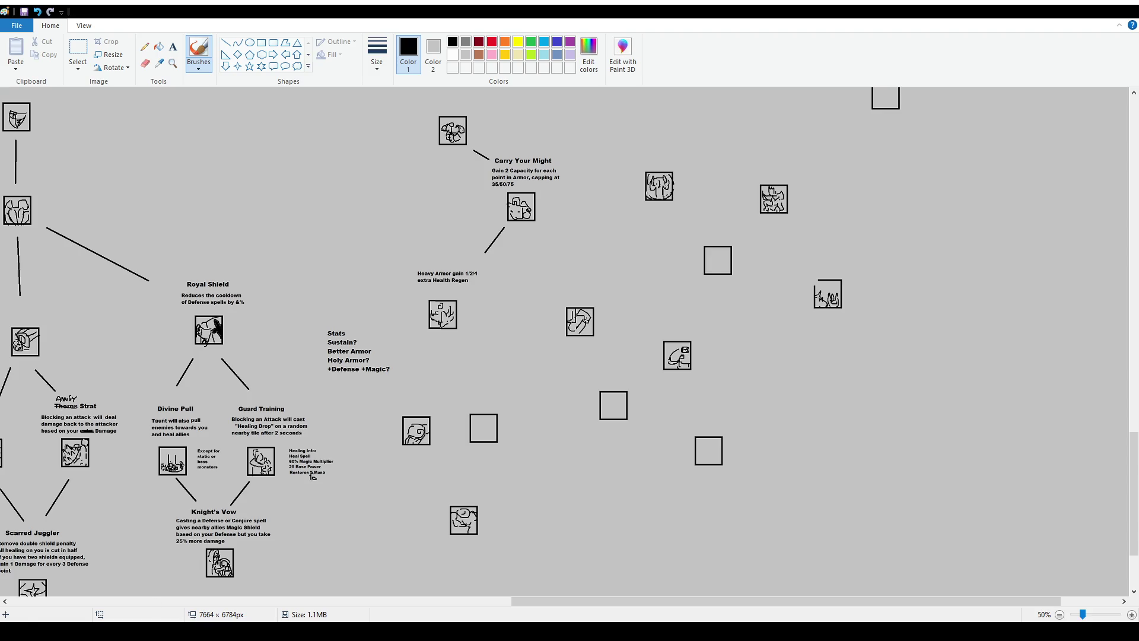
left_click(77, 47)
Select the Stats note and drop it slightly right and lower.
mouse_move(322, 317)
left_mouse_down()
mouse_move(399, 385)
mouse_move(390, 378)
left_mouse_up()
left_click(426, 376)
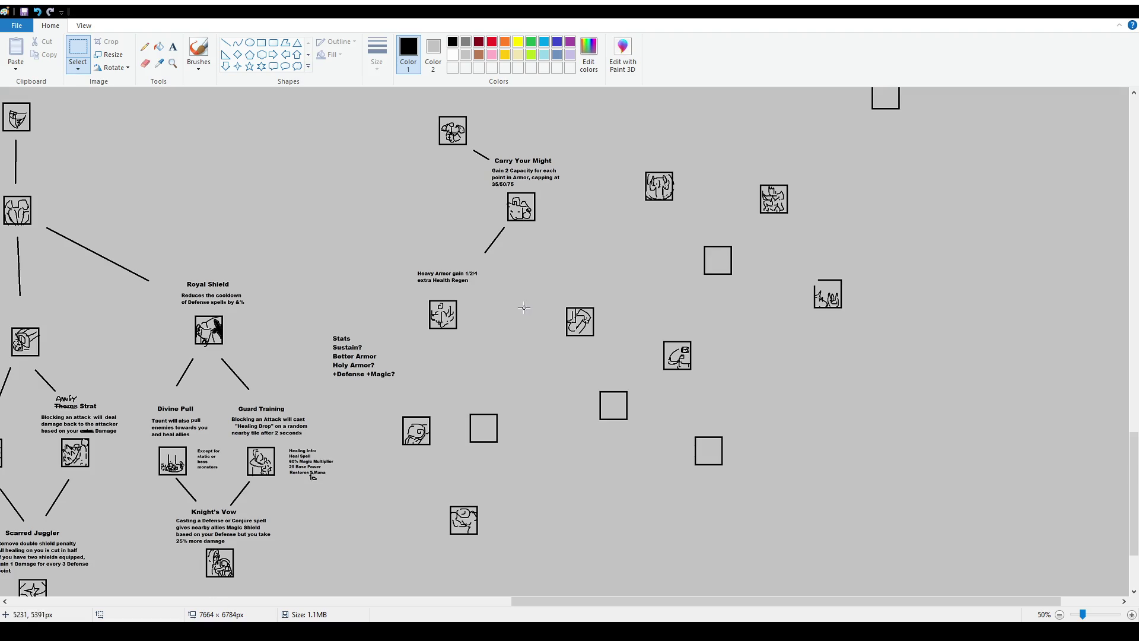
scroll(491, 343, "up", 1)
scroll(848, 392, "down", 1)
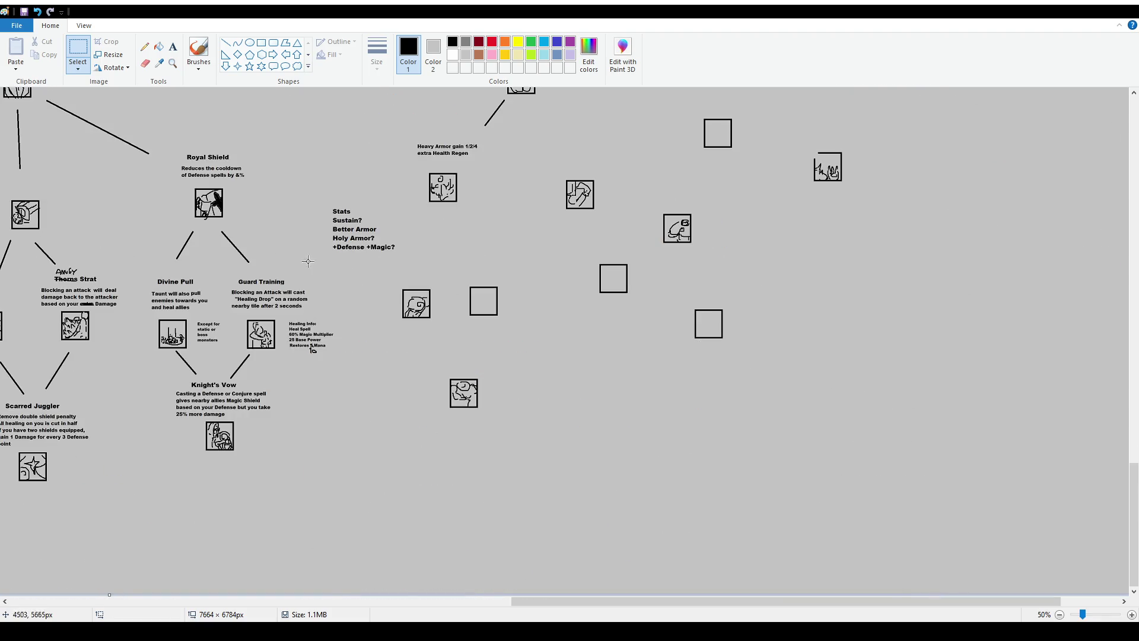
left_click(226, 42)
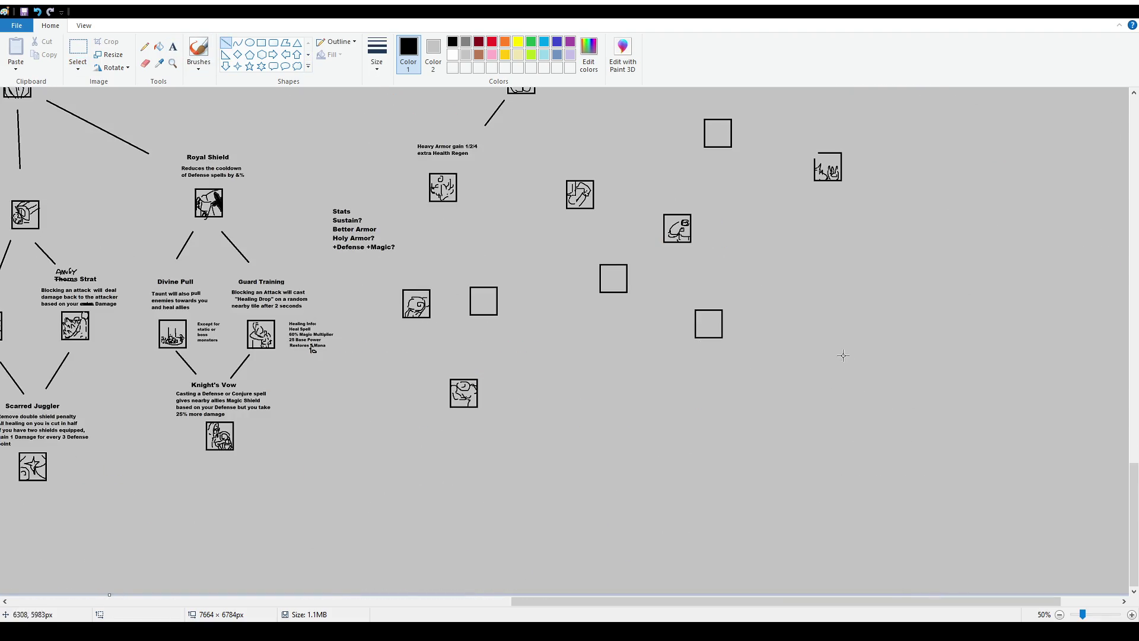
left_click(78, 51)
scroll(525, 333, "up", 3)
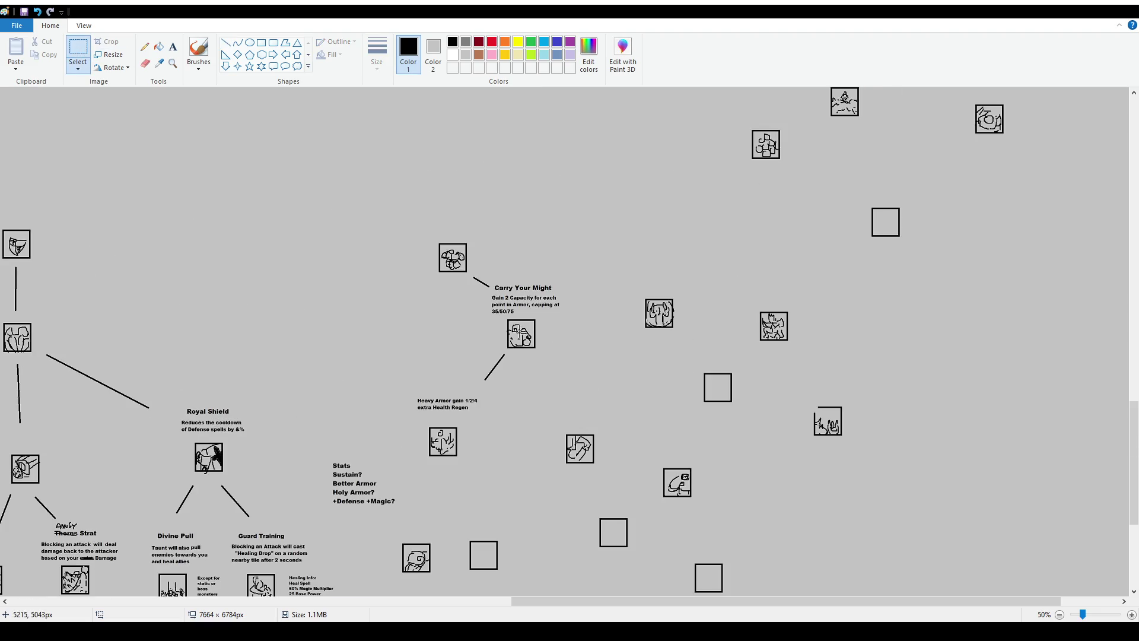
left_click(199, 50)
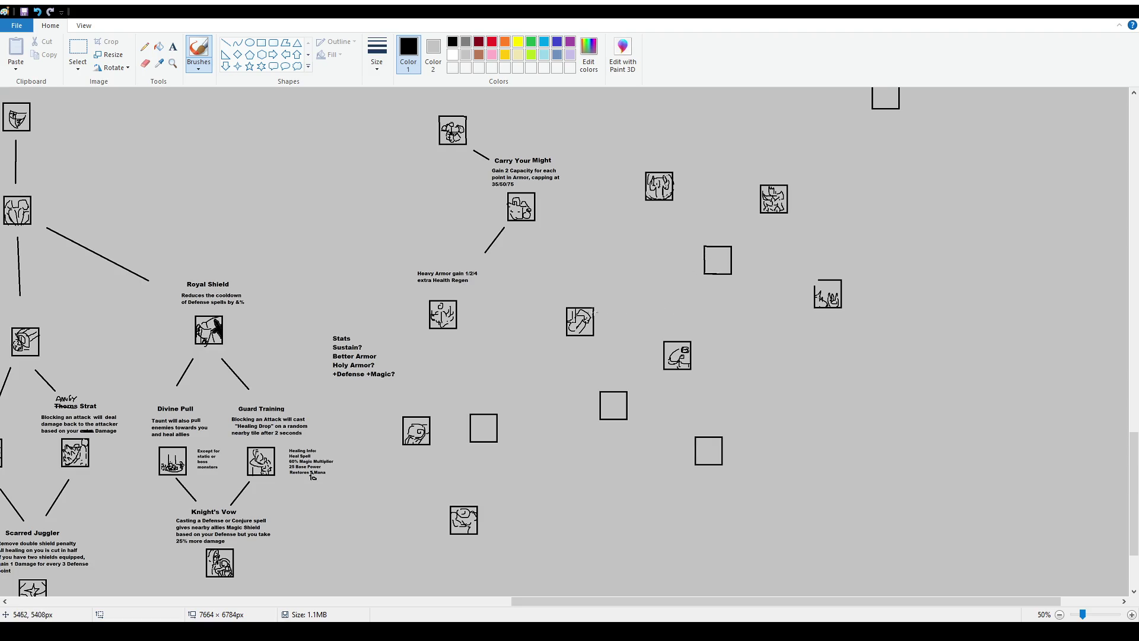
mouse_move(547, 248)
left_mouse_down()
mouse_move(366, 422)
mouse_move(549, 259)
left_mouse_up()
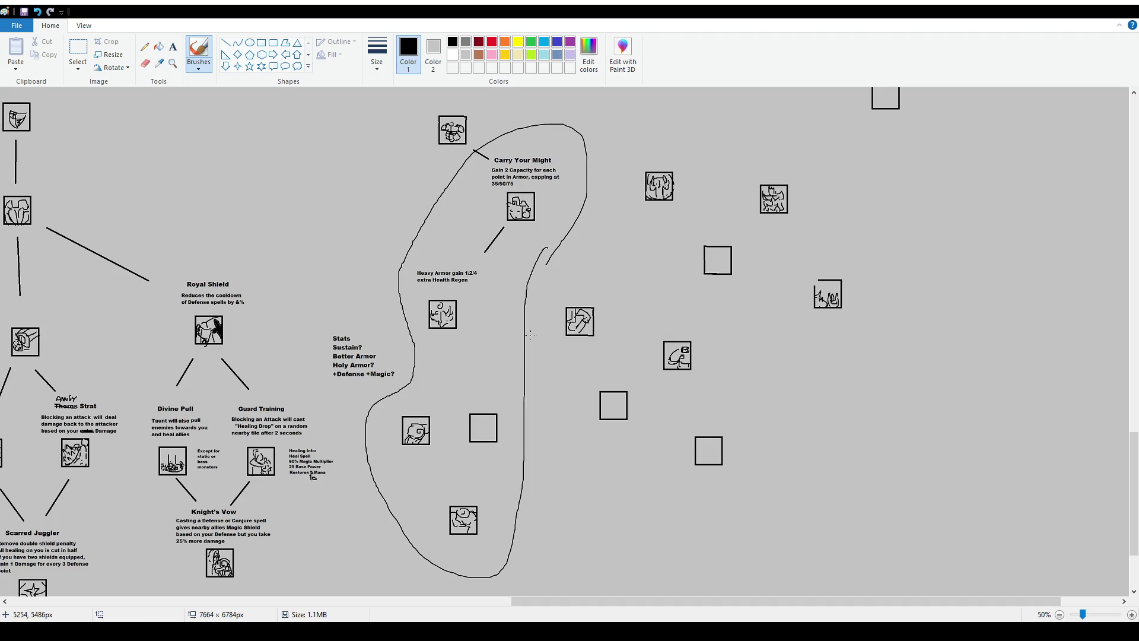
key("ctrl+z")
left_click(172, 47)
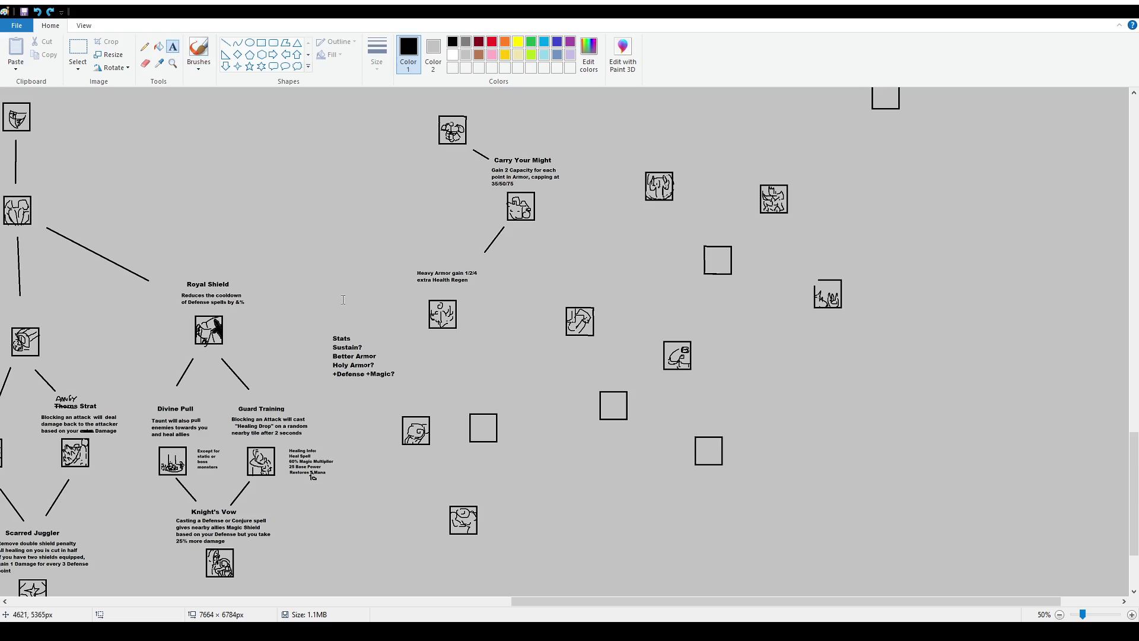
left_click(330, 302)
left_click(534, 367)
left_click(199, 53)
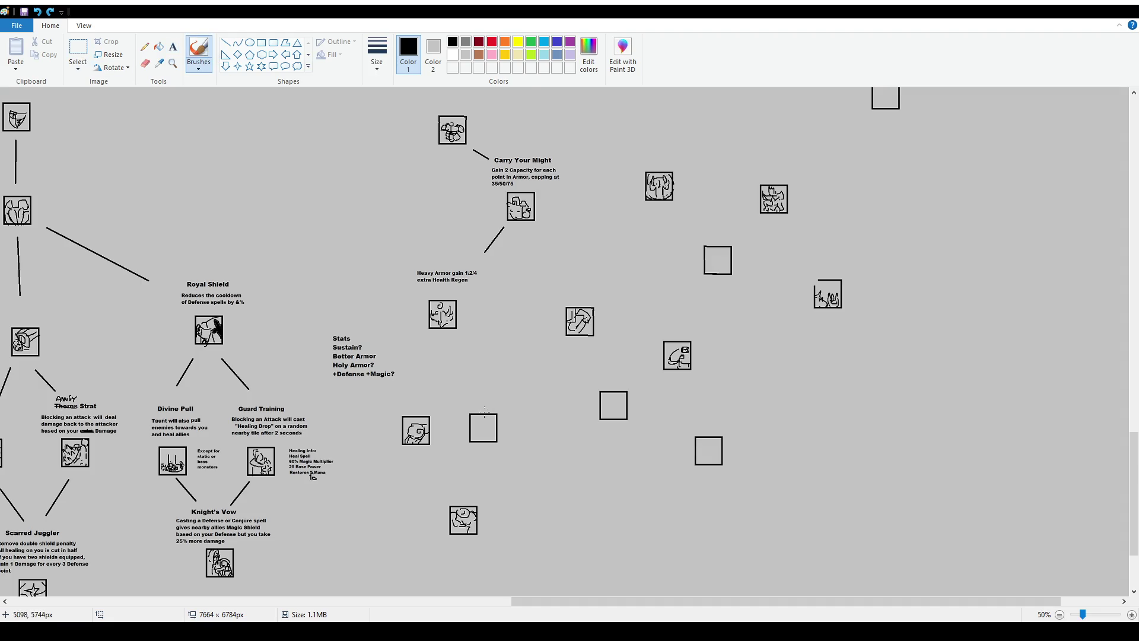
scroll(484, 411, "down", 2)
scroll(484, 412, "up", 4)
scroll(485, 412, "down", 2)
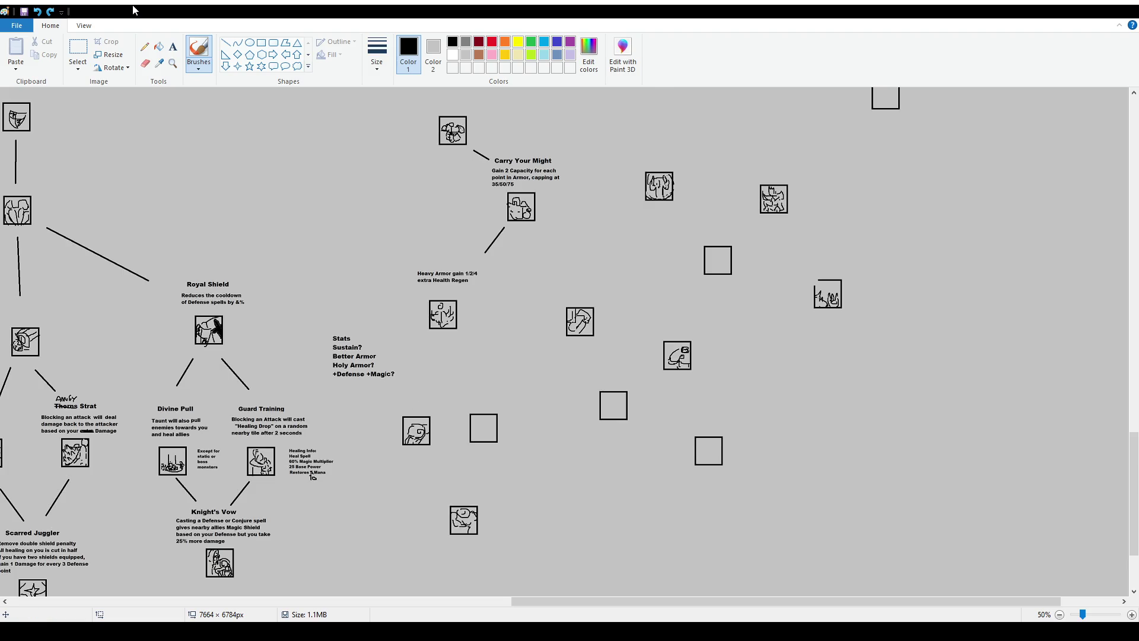
left_click(78, 52)
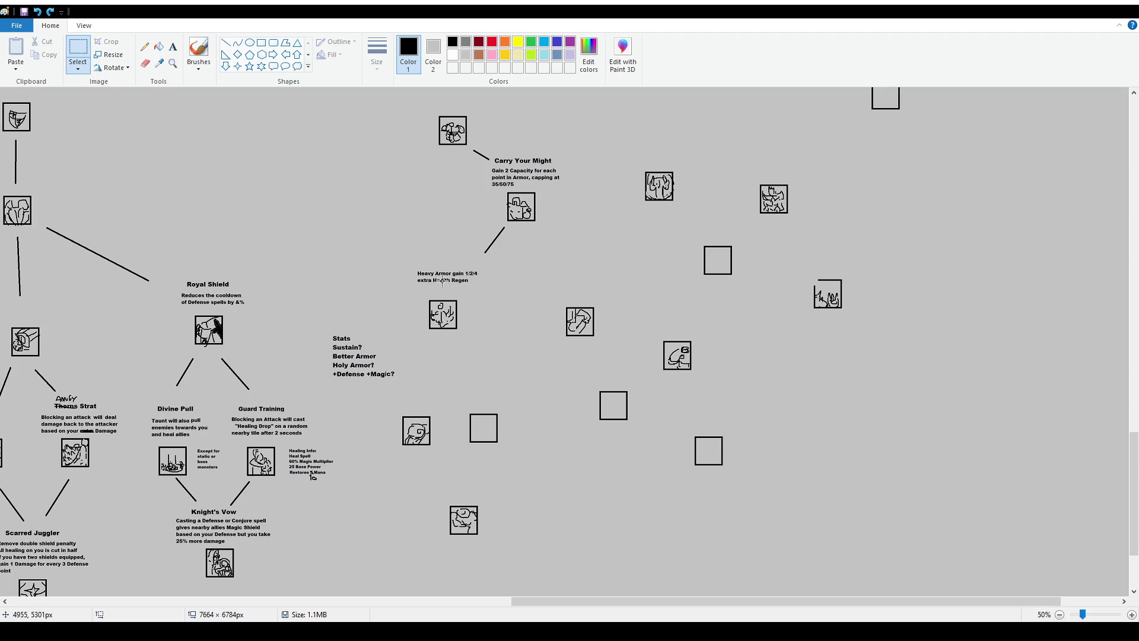
Shift the empty square below Heavy Armor right and the three lower boxes down.
left_click_drag(459, 406, 521, 447)
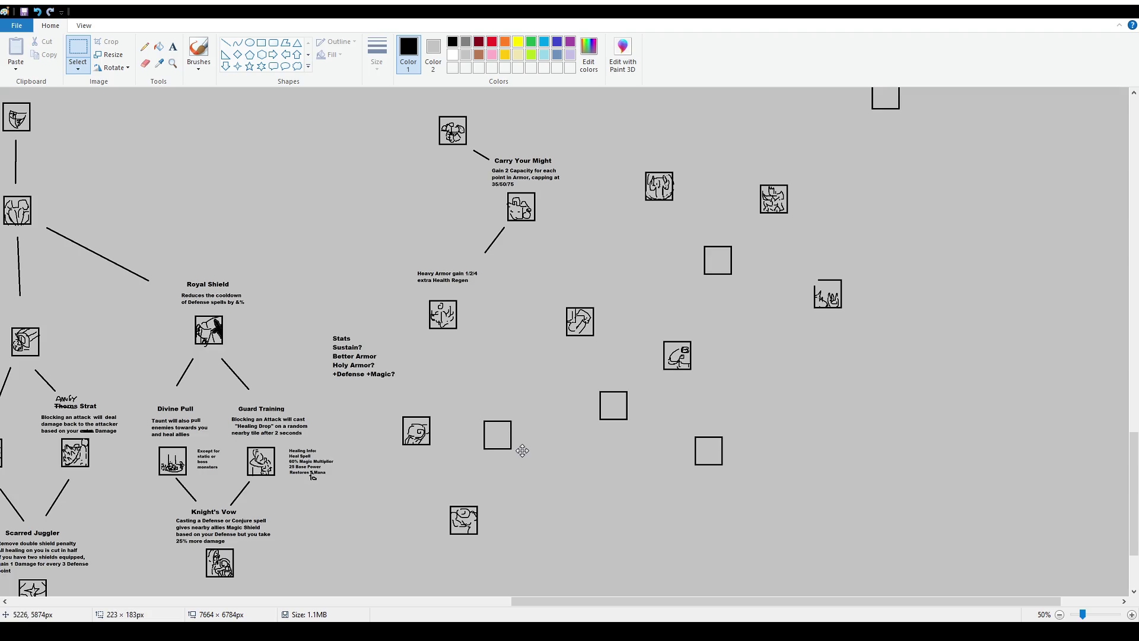
left_click(564, 508)
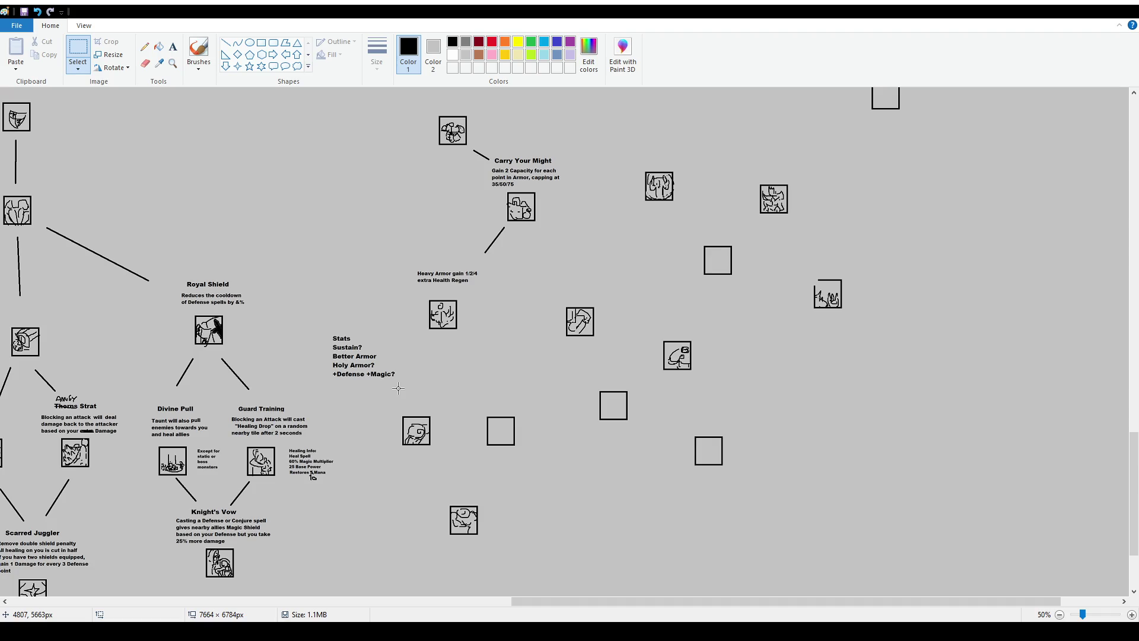
mouse_move(384, 409)
left_mouse_down()
mouse_move(551, 556)
mouse_move(529, 535)
left_mouse_up()
left_click(670, 514)
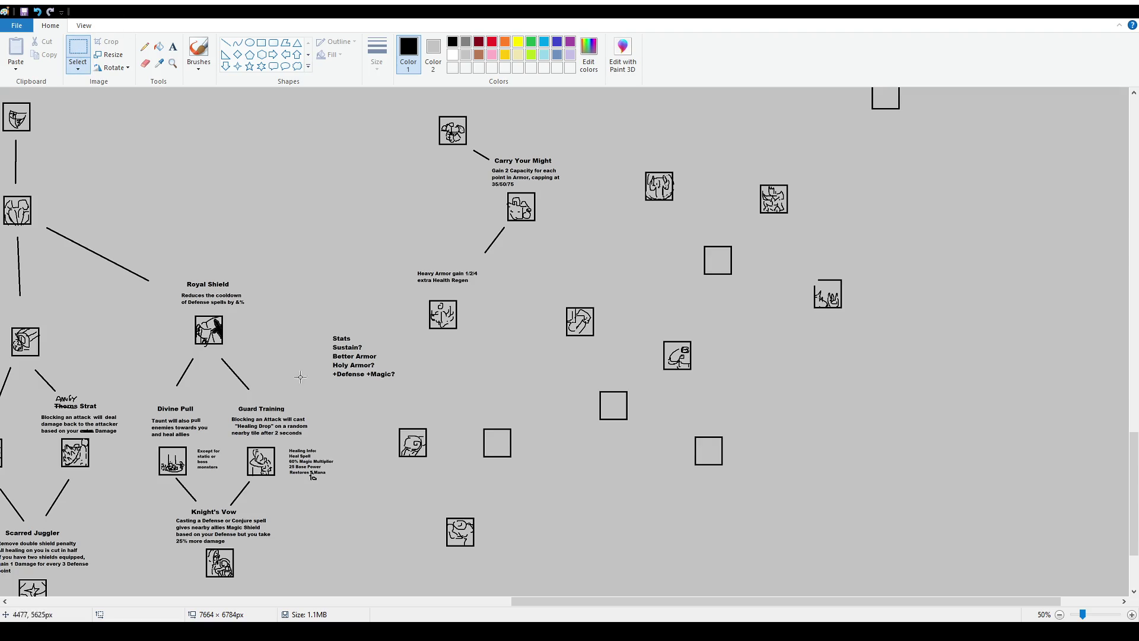
Raise the Stats notes block level with the Heavy Armor description.
left_click_drag(325, 323, 401, 390)
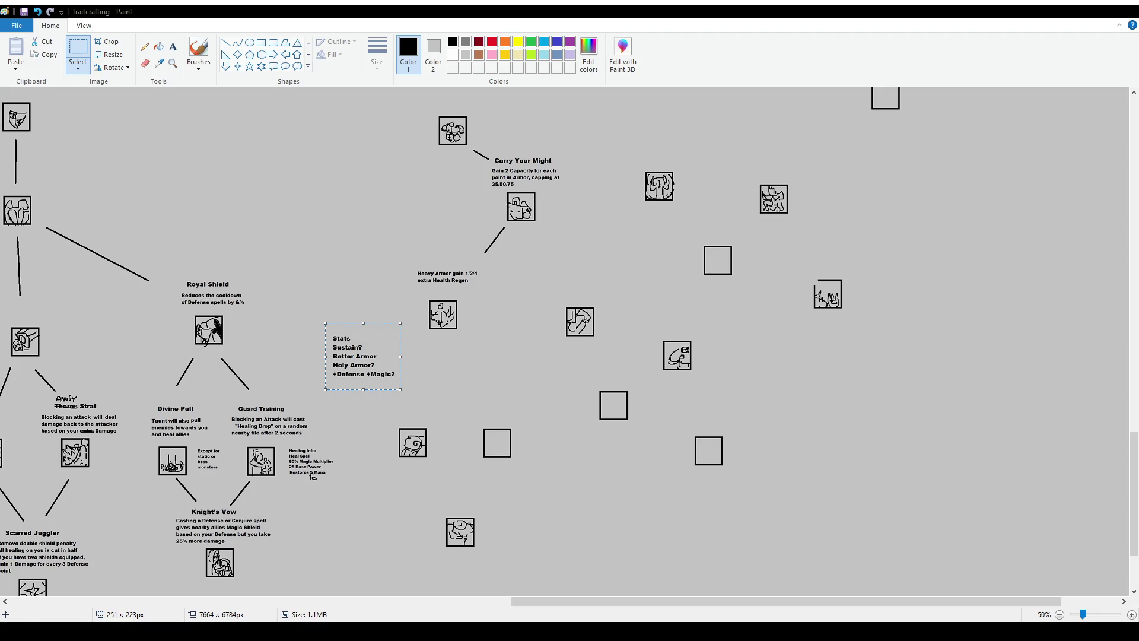
left_click_drag(386, 362, 385, 347)
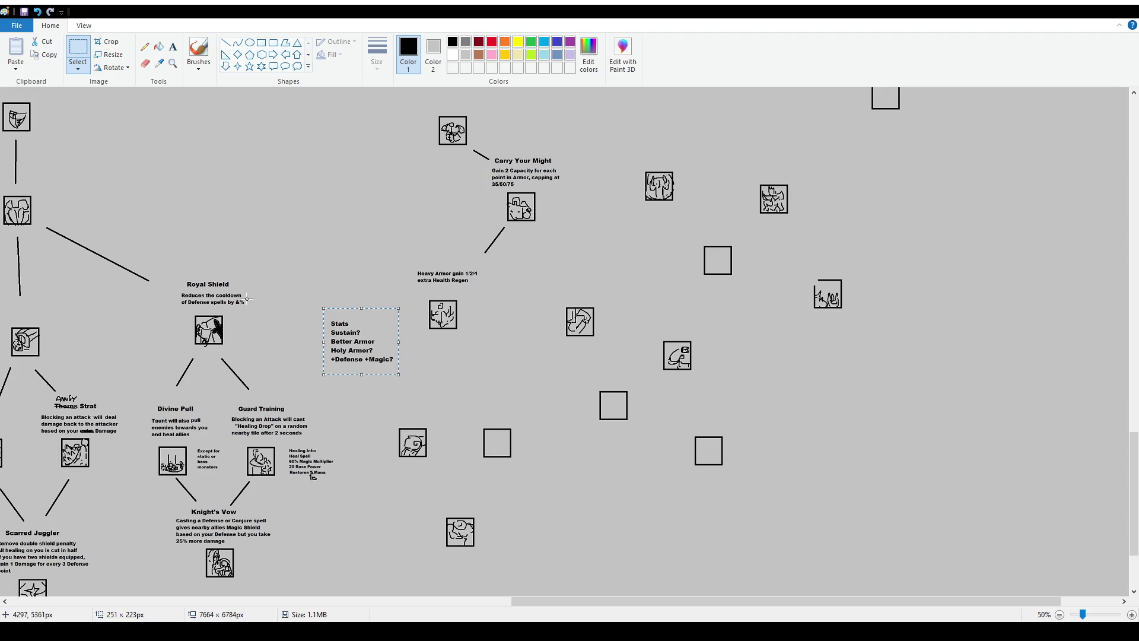
left_click_drag(372, 357, 370, 325)
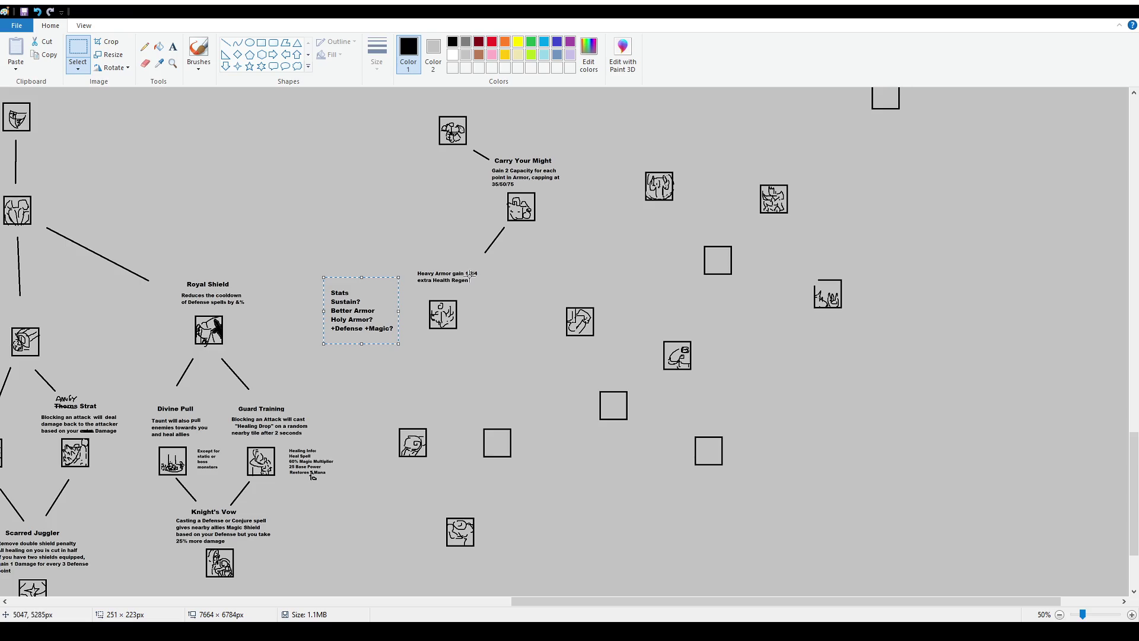
left_click(330, 251)
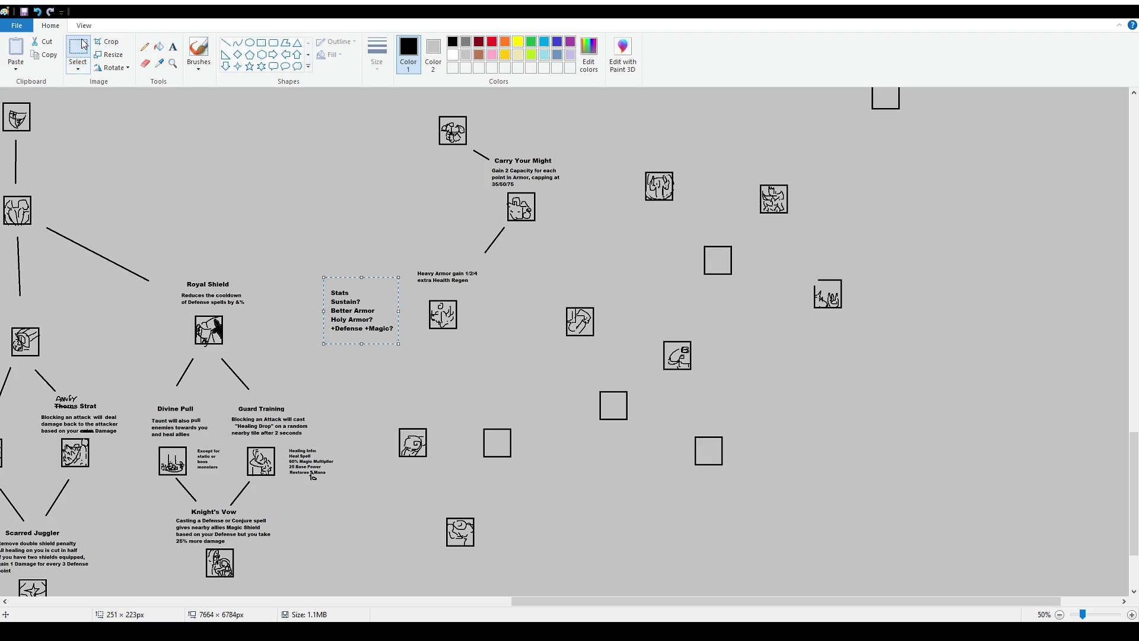
Add the title 'Royal Marks' above the Heavy Armor description.
left_click(173, 46)
left_click_drag(412, 243, 474, 261)
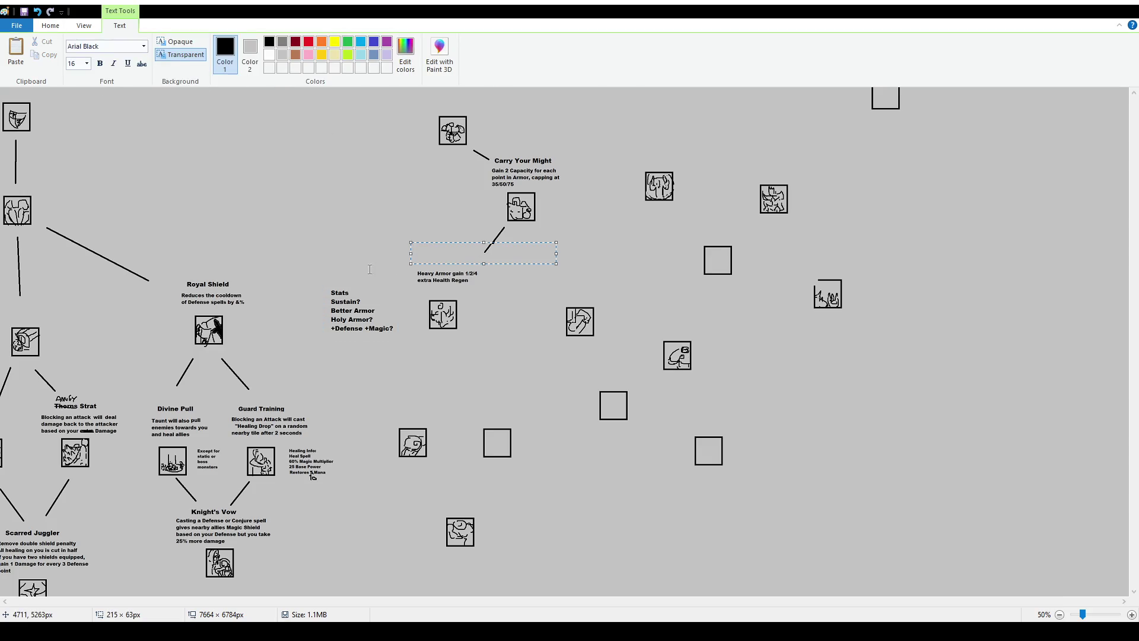
type("Royal Marks")
left_click_drag(516, 241, 520, 253)
left_click(519, 236)
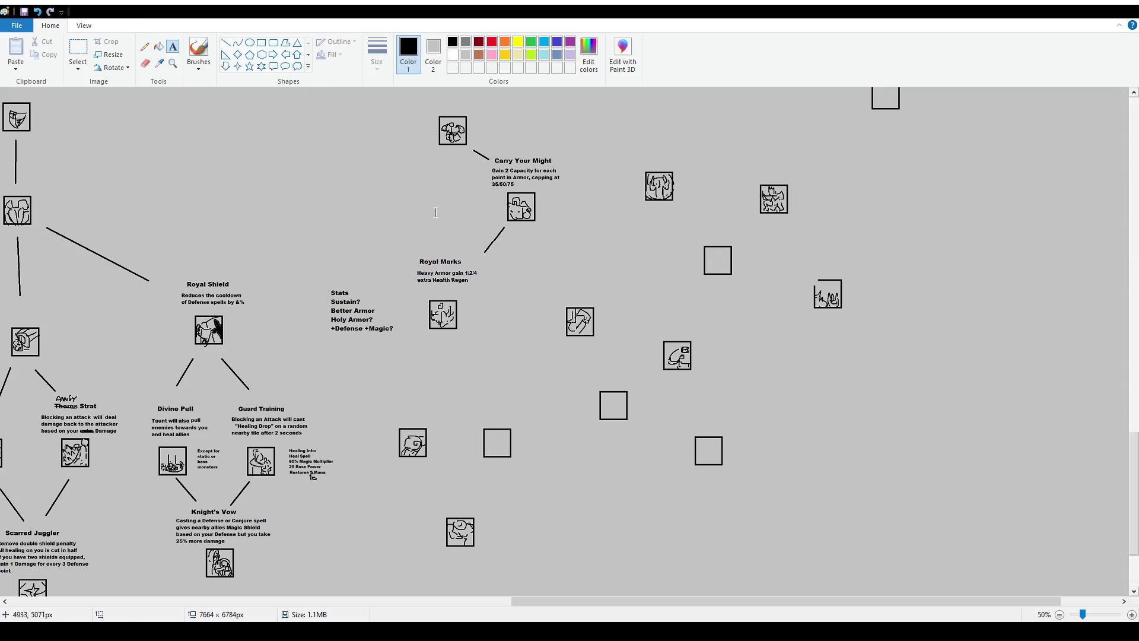
Move the Royal Marks title down onto its description and shift the Stats notes right.
left_click(81, 48)
left_click_drag(407, 255, 476, 291)
left_click(516, 351)
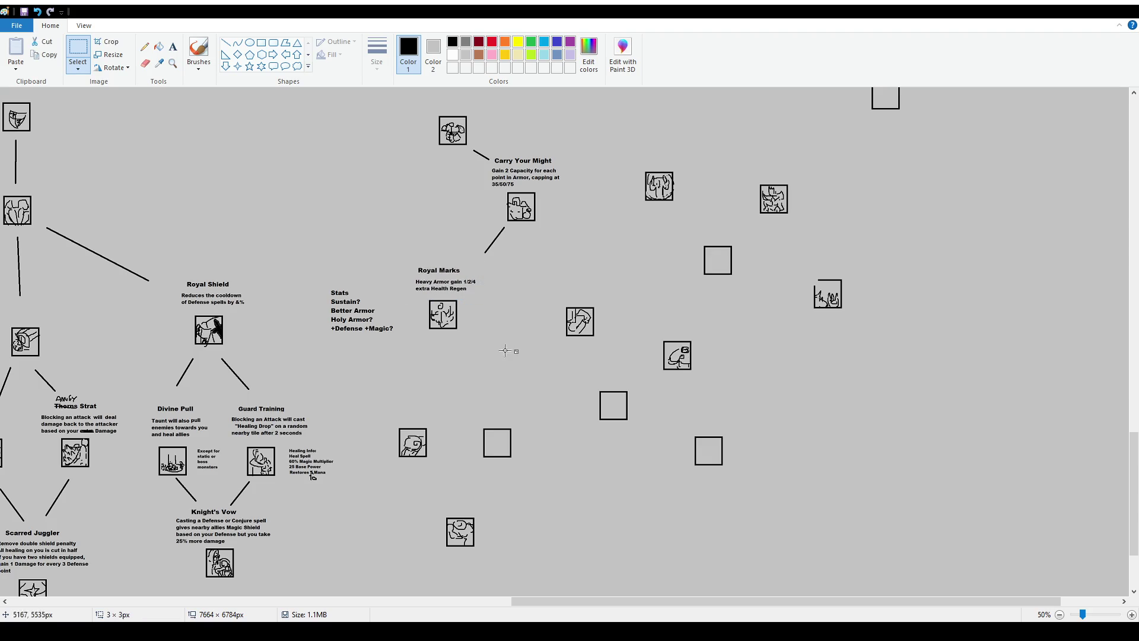
mouse_move(326, 283)
left_mouse_down()
mouse_move(396, 346)
mouse_move(366, 324)
left_mouse_up()
scroll(614, 373, "up", 1, "ctrl")
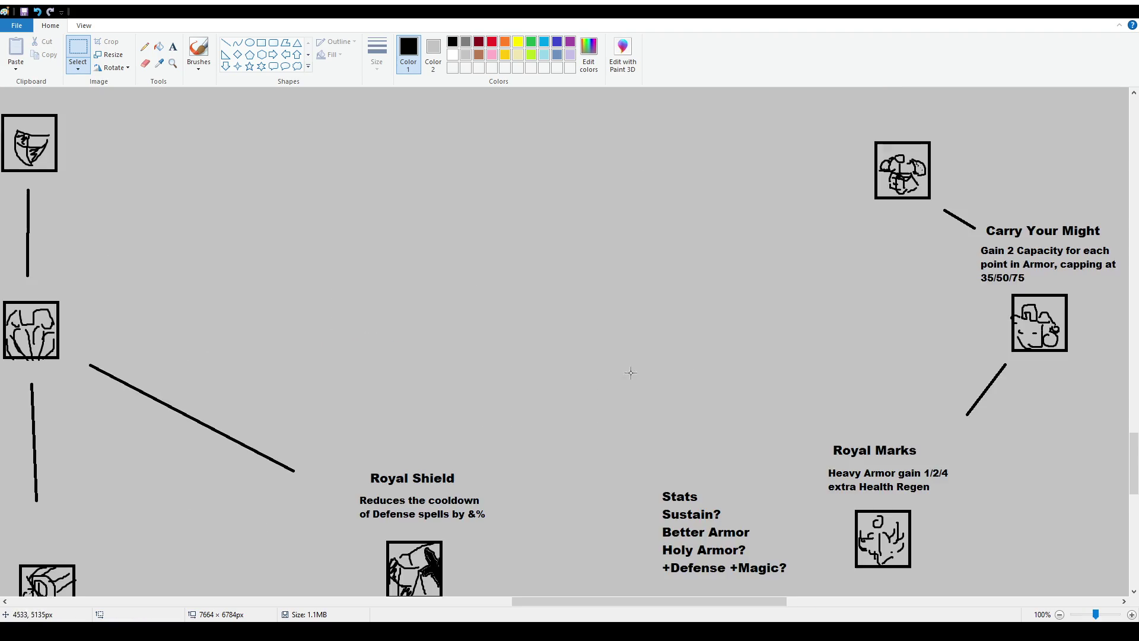
scroll(681, 403, "down", 2)
scroll(653, 415, "right", 1)
scroll(635, 427, "right", 5)
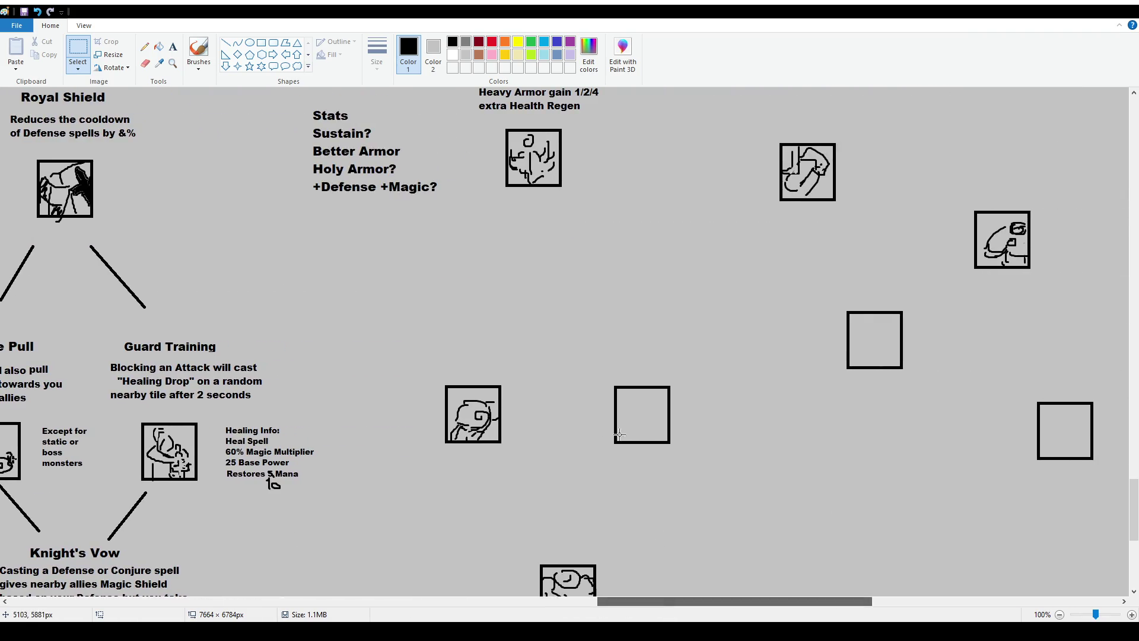
scroll(619, 435, "up", 2)
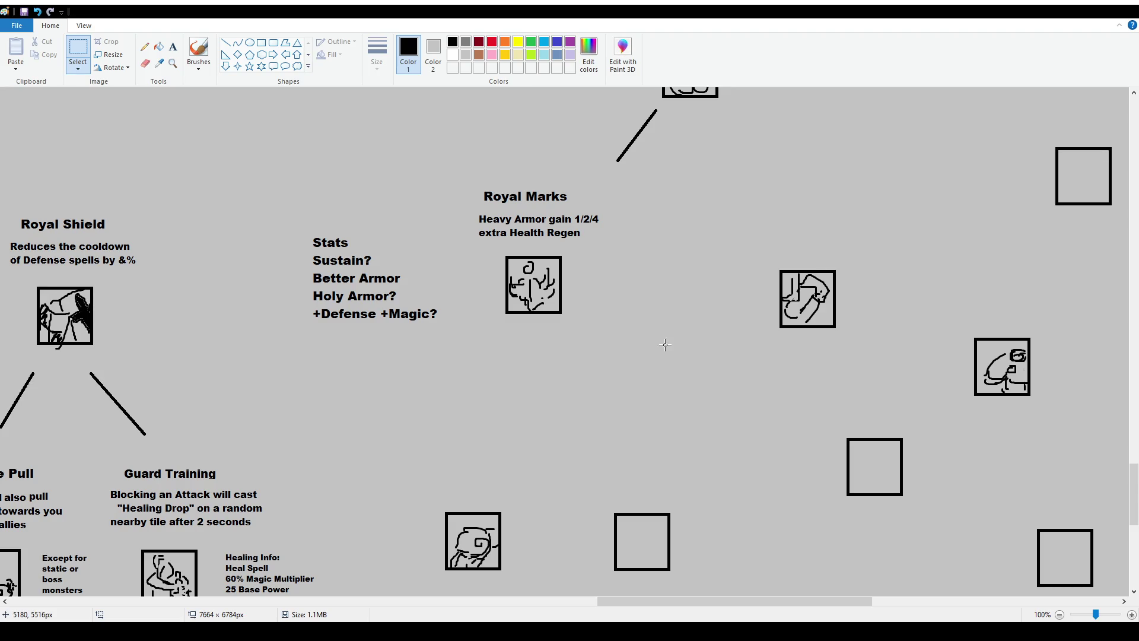
left_click(199, 52)
scroll(270, 482, "down", 3)
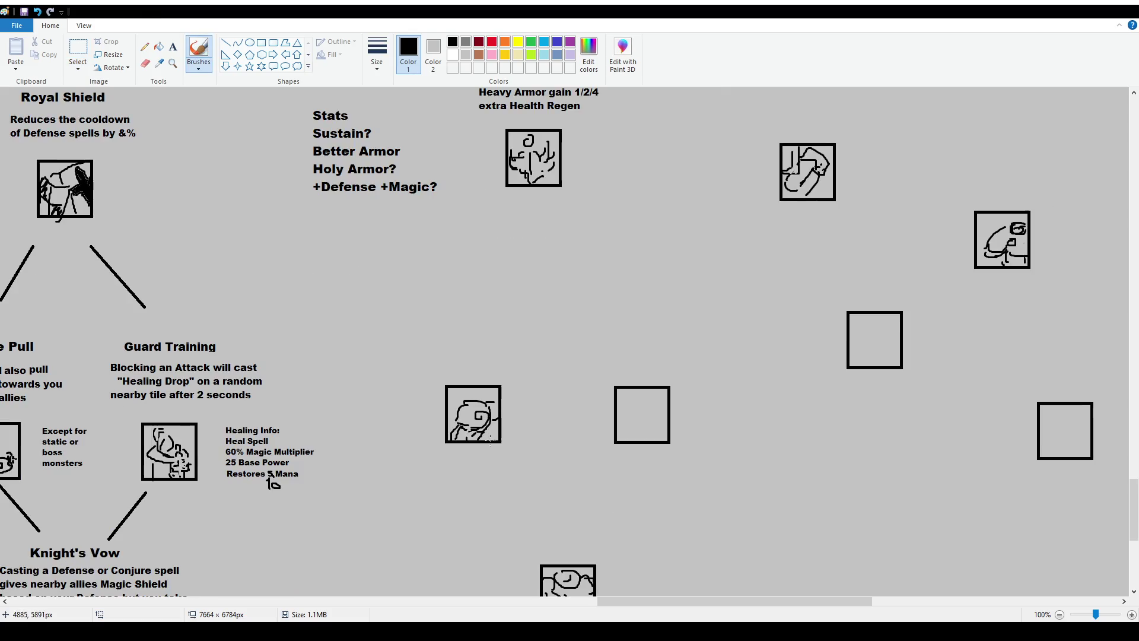
left_click(78, 50)
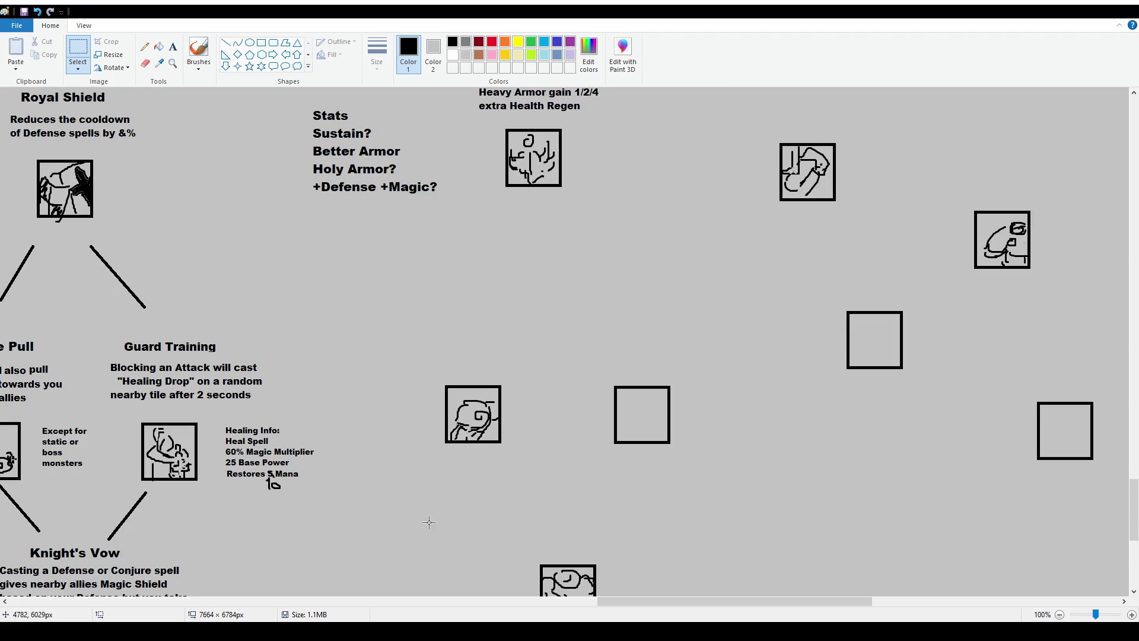
scroll(439, 205, "up", 3)
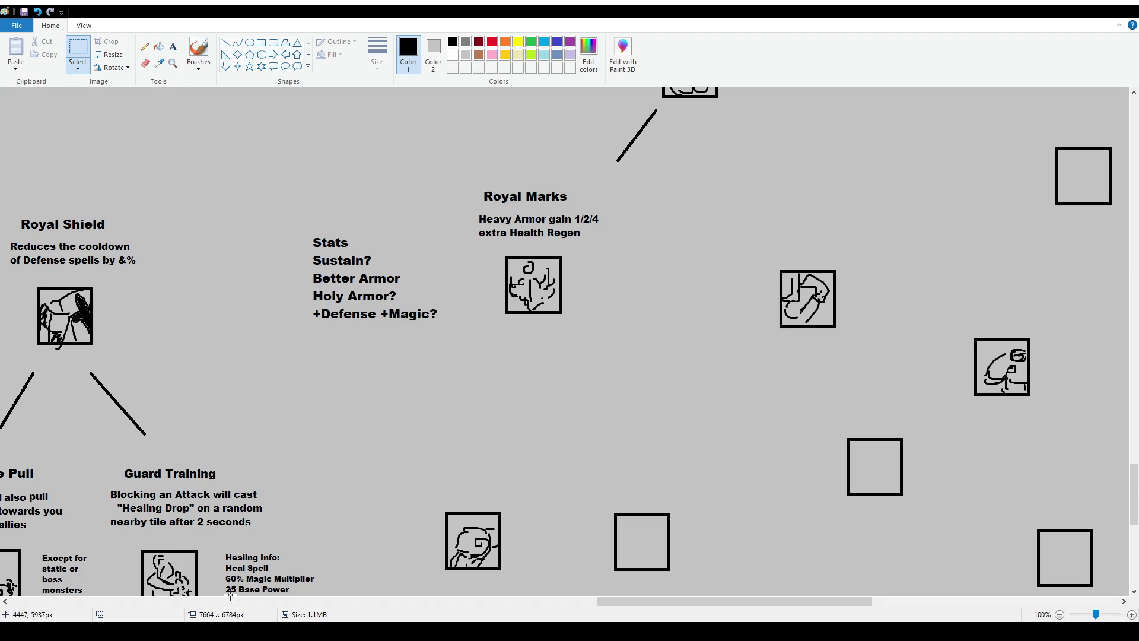
left_click_drag(650, 605, 505, 602)
scroll(716, 456, "down", 3)
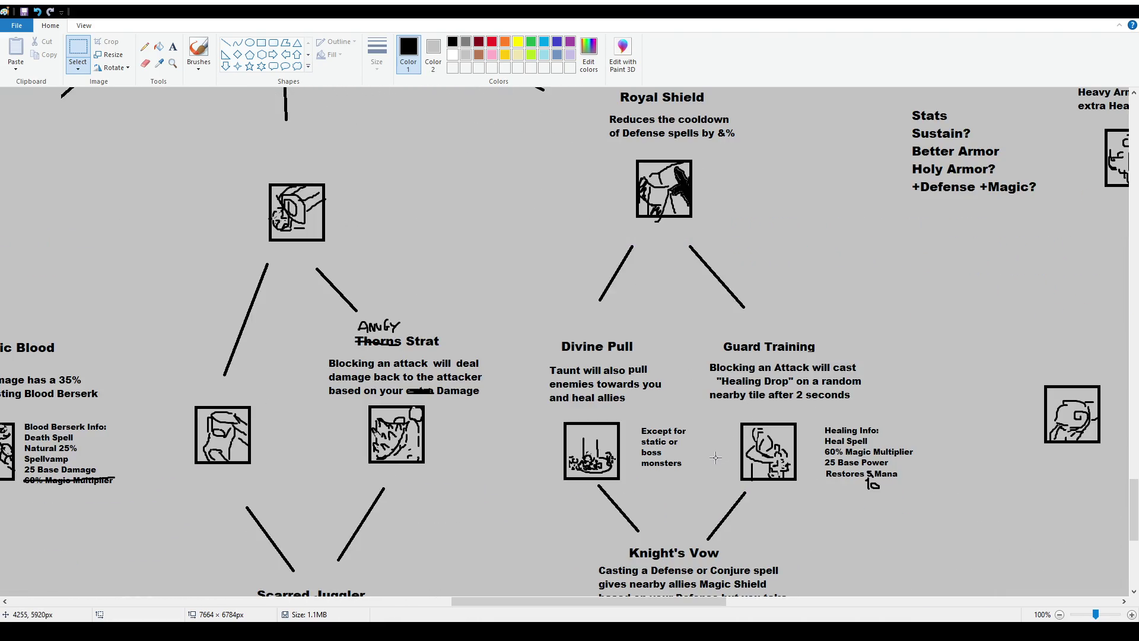
scroll(716, 456, "down", 3)
scroll(716, 454, "up", 3)
scroll(727, 387, "up", 6)
scroll(783, 373, "down", 6)
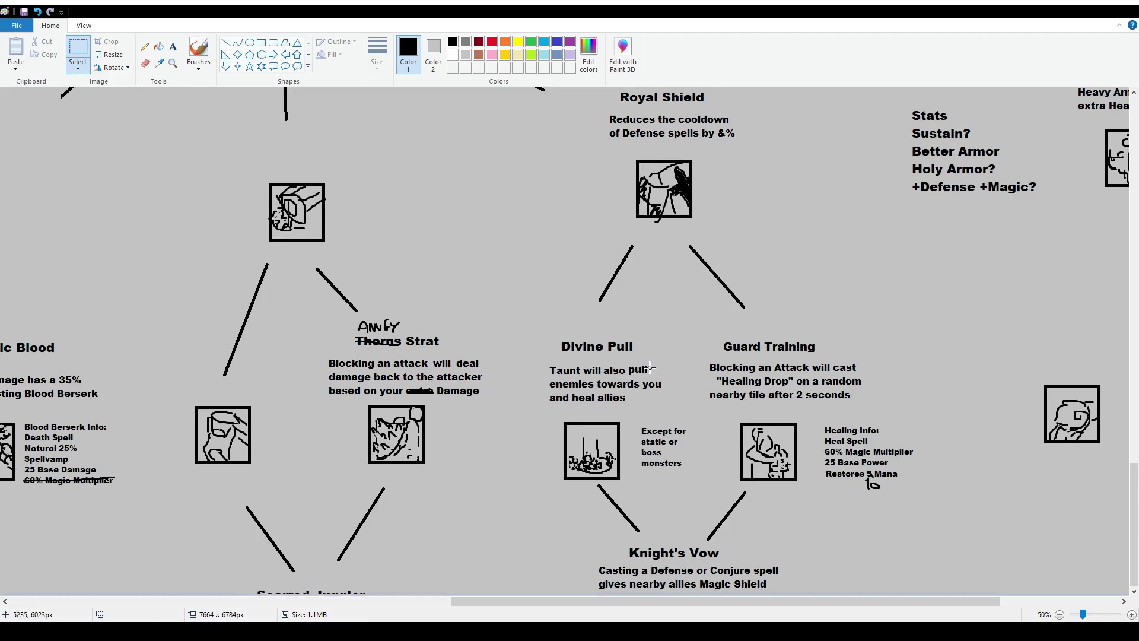
scroll(195, 217, "down", 3)
left_click(198, 50)
mouse_move(112, 106)
left_mouse_down()
mouse_move(231, 290)
mouse_move(134, 89)
left_mouse_up()
key("ctrl+z")
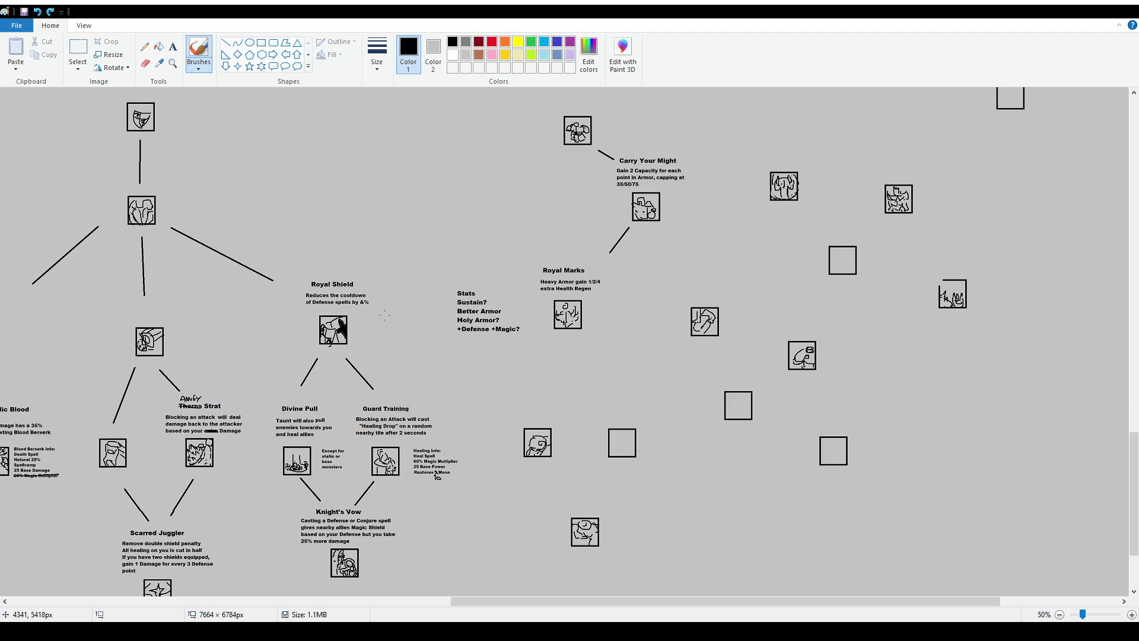
left_click_drag(338, 370, 368, 376)
key("ctrl+z")
scroll(309, 356, "up", 20)
scroll(273, 367, "left", 2)
scroll(255, 404, "left", 6)
mouse_move(236, 426)
left_mouse_down()
mouse_move(220, 482)
mouse_move(234, 430)
left_mouse_up()
key("ctrl+z")
scroll(484, 492, "down", 15)
left_click_drag(474, 601, 145, 600)
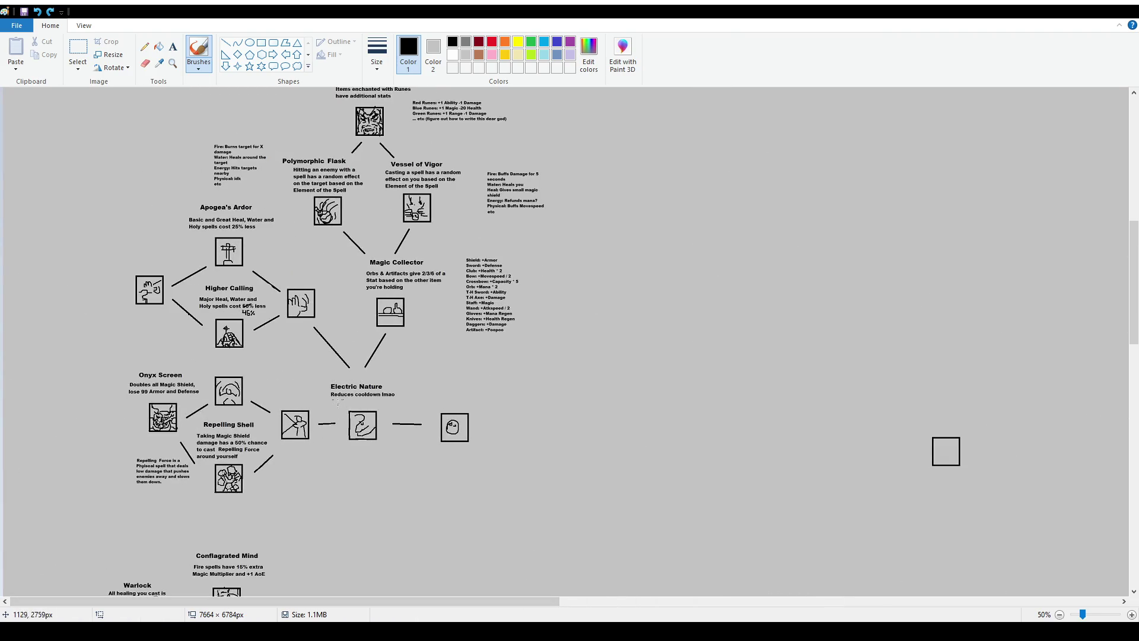
left_click_drag(375, 249, 354, 251)
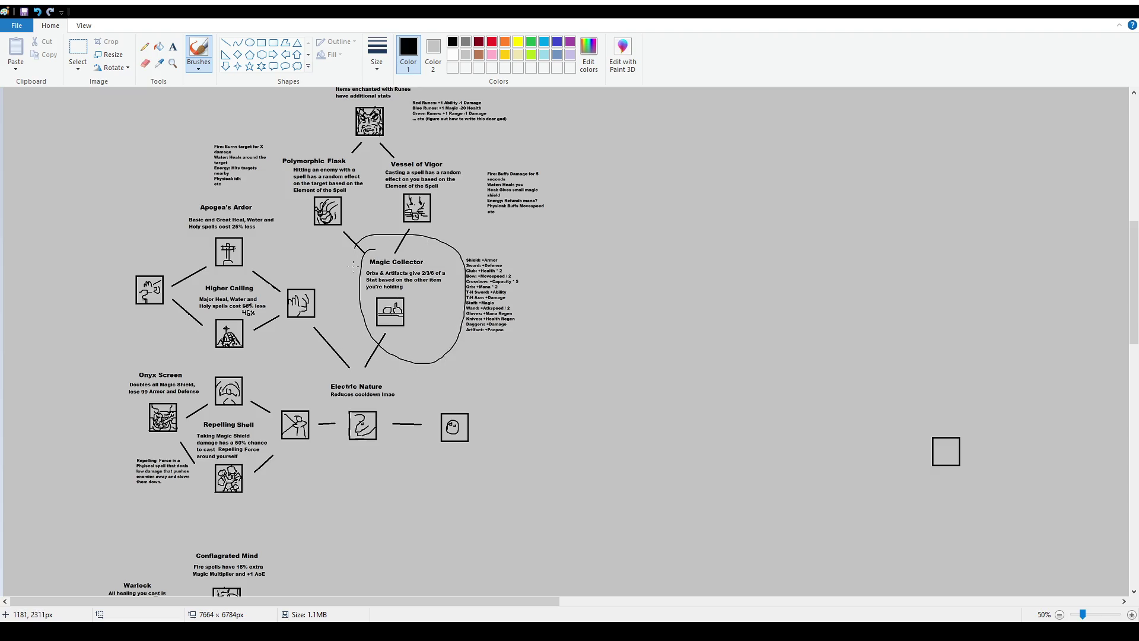
key("ctrl+z")
left_click_drag(475, 601, 1137, 604)
left_click_drag(703, 372, 691, 361)
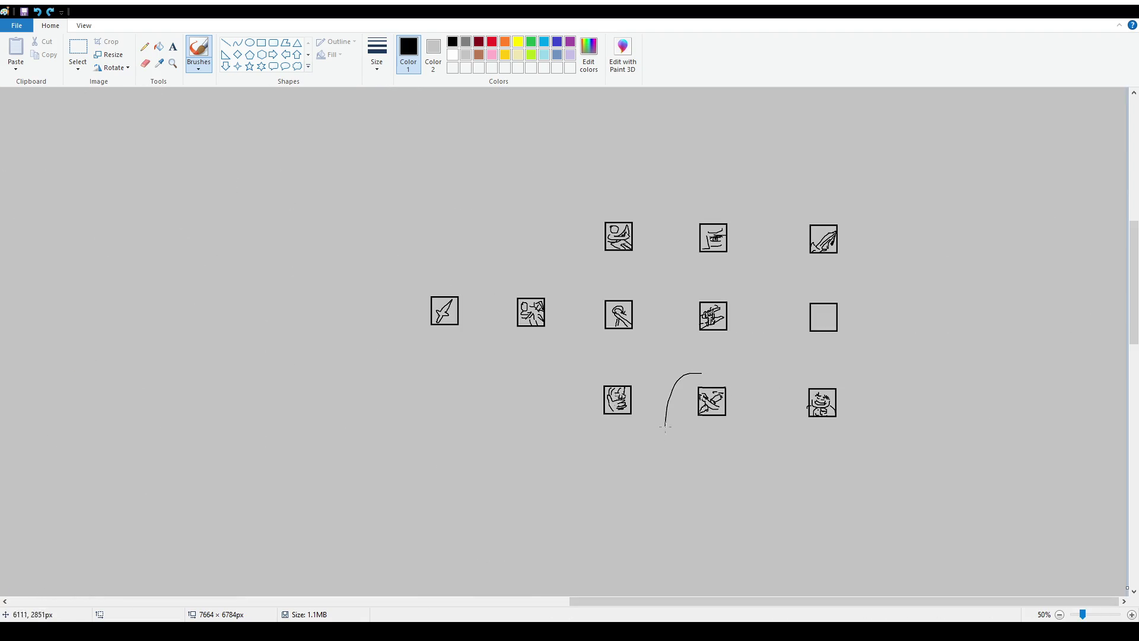
key("ctrl+z")
scroll(492, 519, "down", 5)
scroll(491, 519, "down", 5)
left_click_drag(729, 601, 291, 605)
scroll(267, 356, "down", 3)
left_click_drag(235, 307, 227, 309)
key("ctrl+z")
left_click_drag(159, 117, 171, 107)
scroll(171, 108, "up", 3)
key("ctrl+z")
left_click_drag(347, 155, 350, 152)
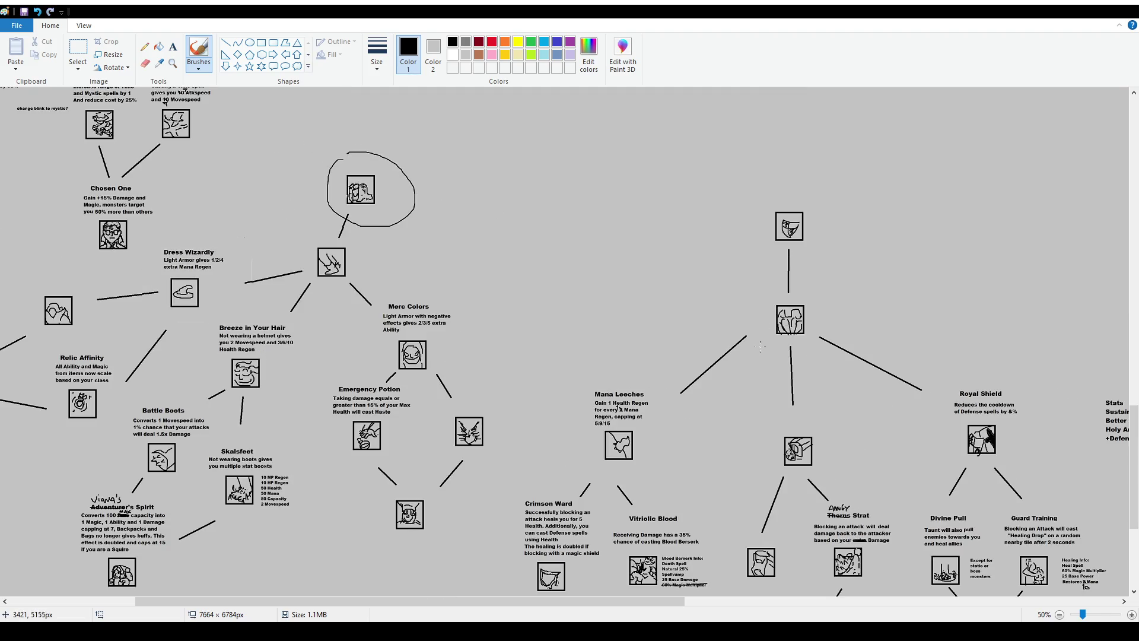
scroll(329, 391, "up", 3)
scroll(329, 392, "up", 3)
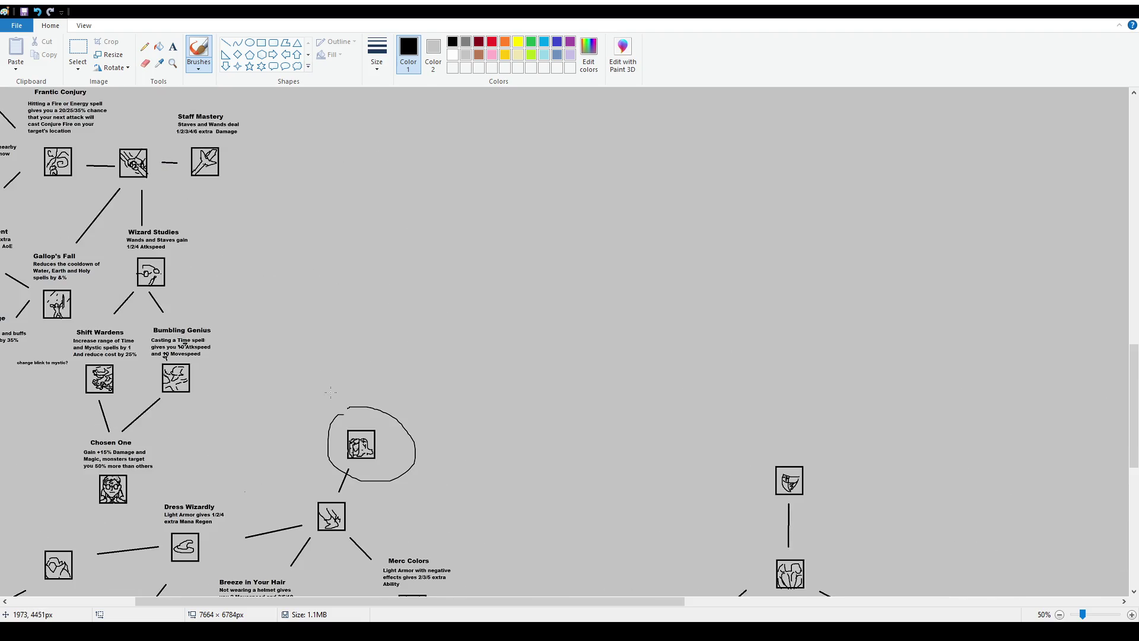
key("ctrl+z")
scroll(345, 441, "up", 9)
scroll(346, 442, "up", 3)
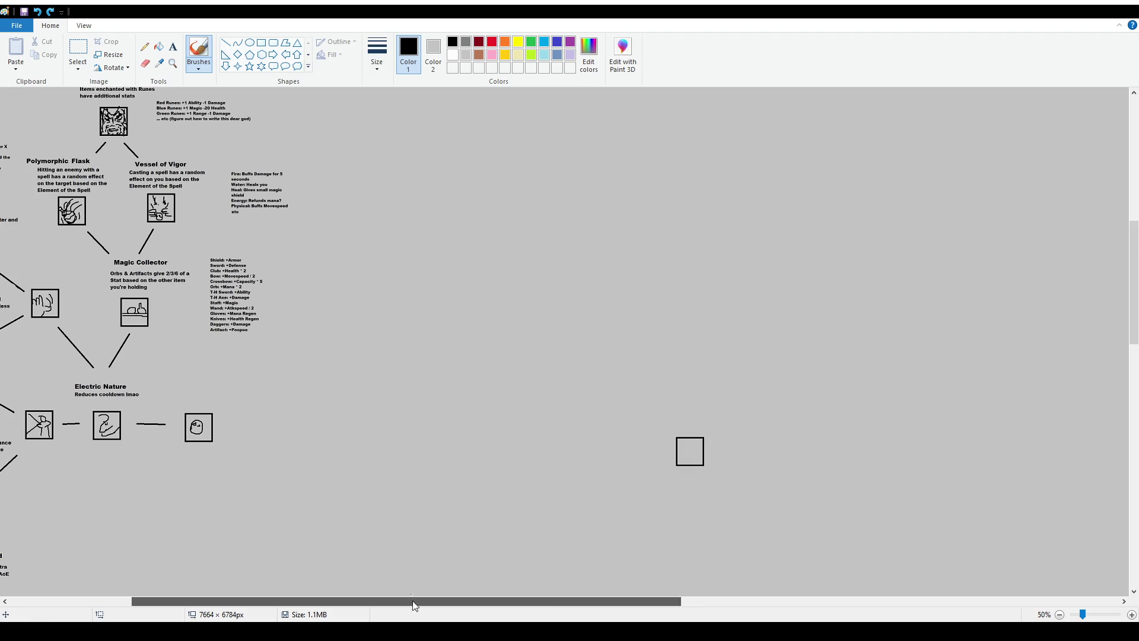
left_click_drag(426, 600, 305, 600)
scroll(762, 449, "down", 6)
scroll(762, 449, "down", 3)
left_click_drag(492, 601, 739, 600)
scroll(713, 347, "down", 2)
scroll(713, 347, "down", 3)
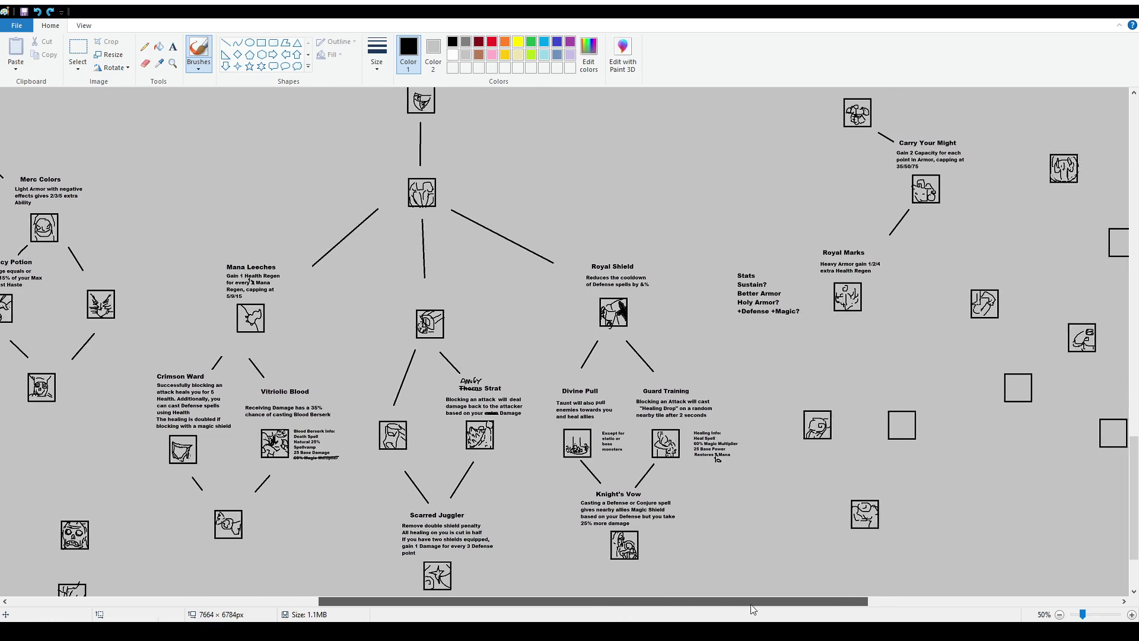
left_click_drag(682, 602, 762, 602)
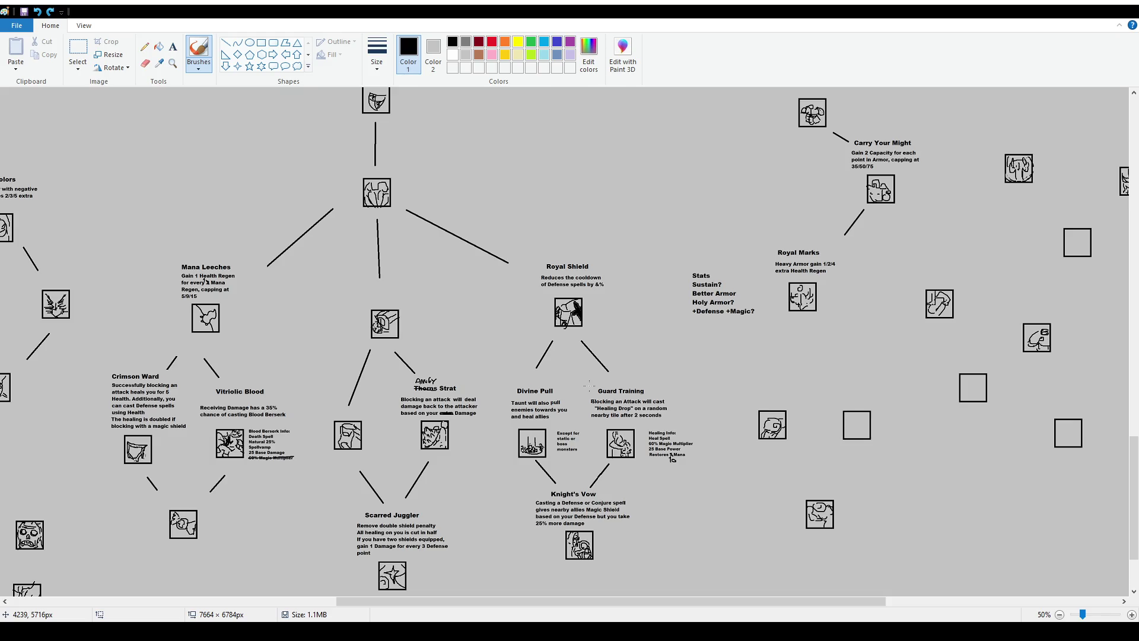
mouse_move(589, 383)
left_mouse_down()
mouse_move(601, 458)
mouse_move(682, 470)
mouse_move(605, 374)
left_mouse_up()
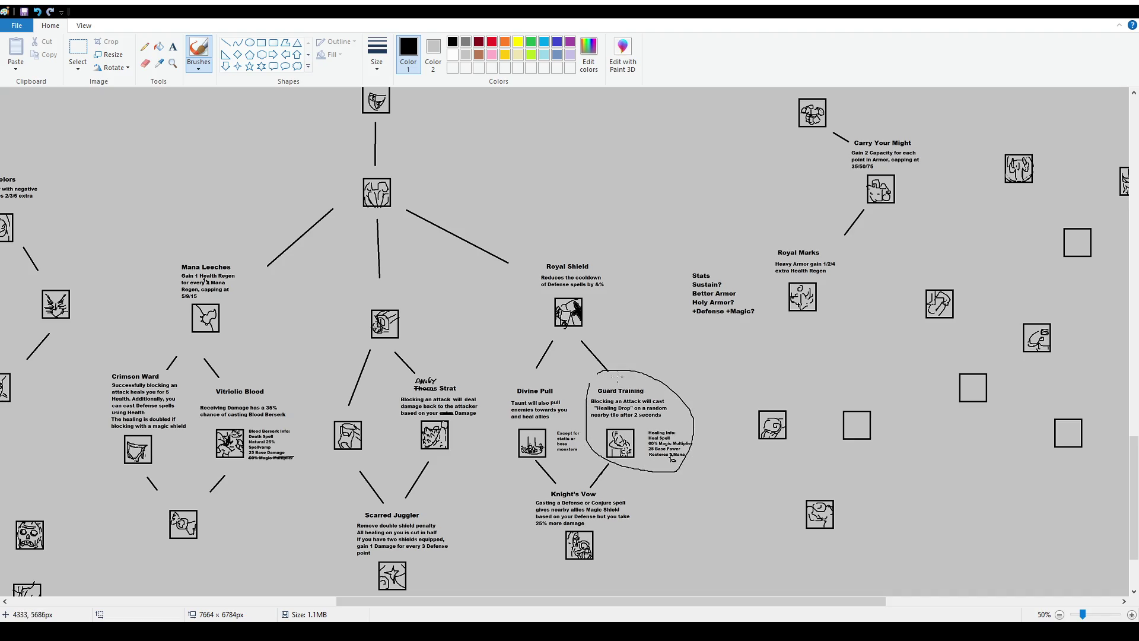
key("ctrl+z")
left_click_drag(735, 602, 833, 602)
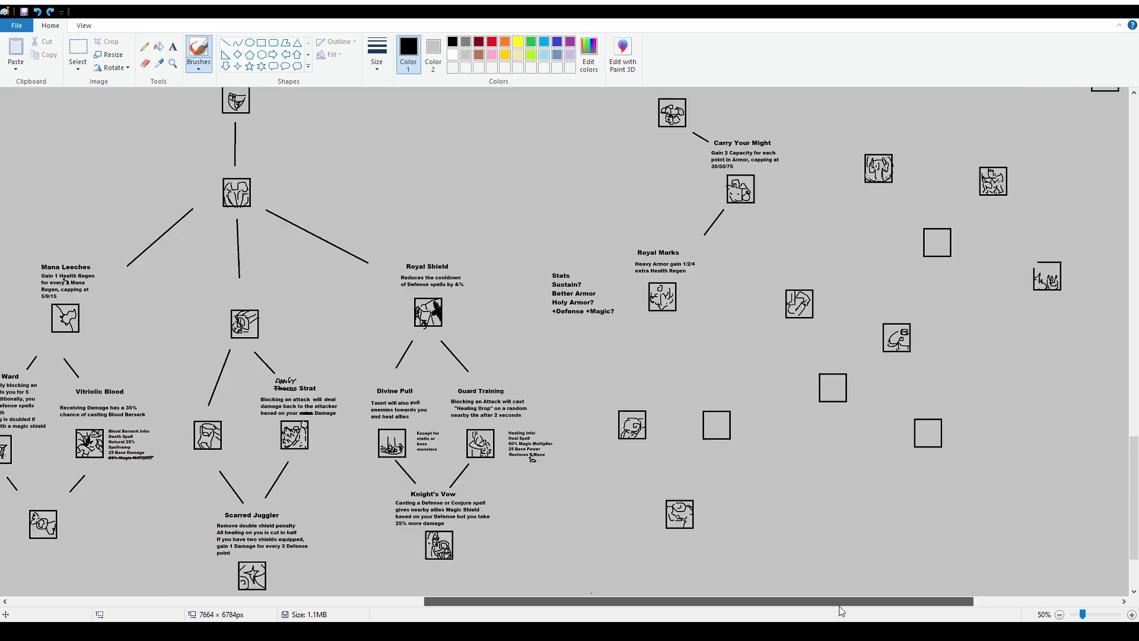
left_click_drag(502, 255, 537, 254)
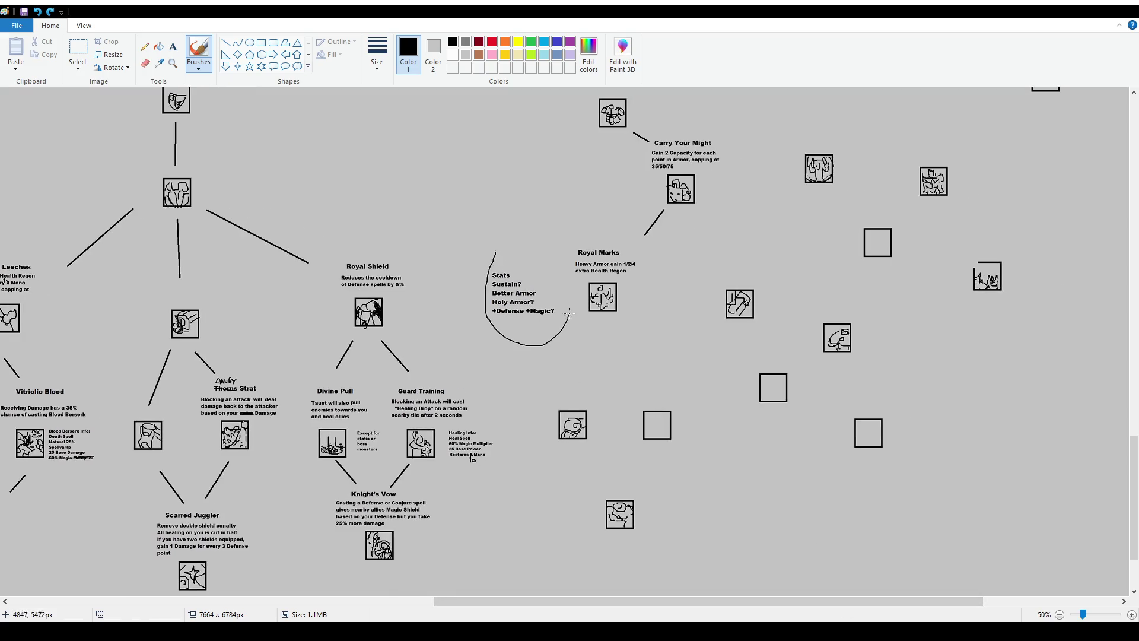
key("ctrl+z")
mouse_move(651, 254)
left_mouse_down()
mouse_move(570, 502)
mouse_move(563, 326)
left_mouse_up()
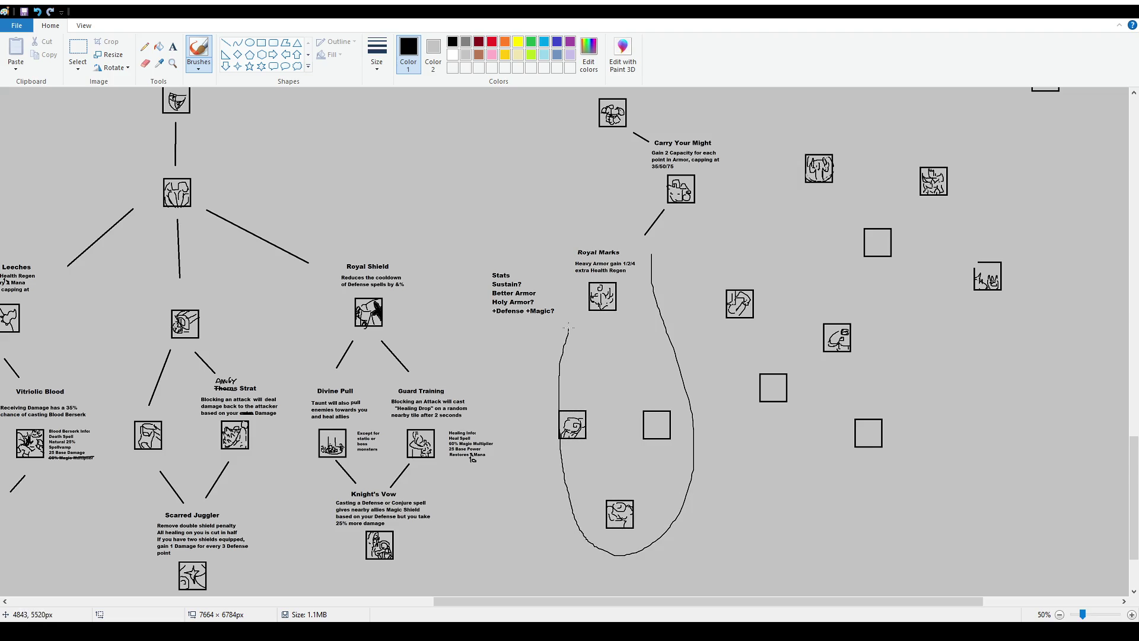
key("ctrl+z")
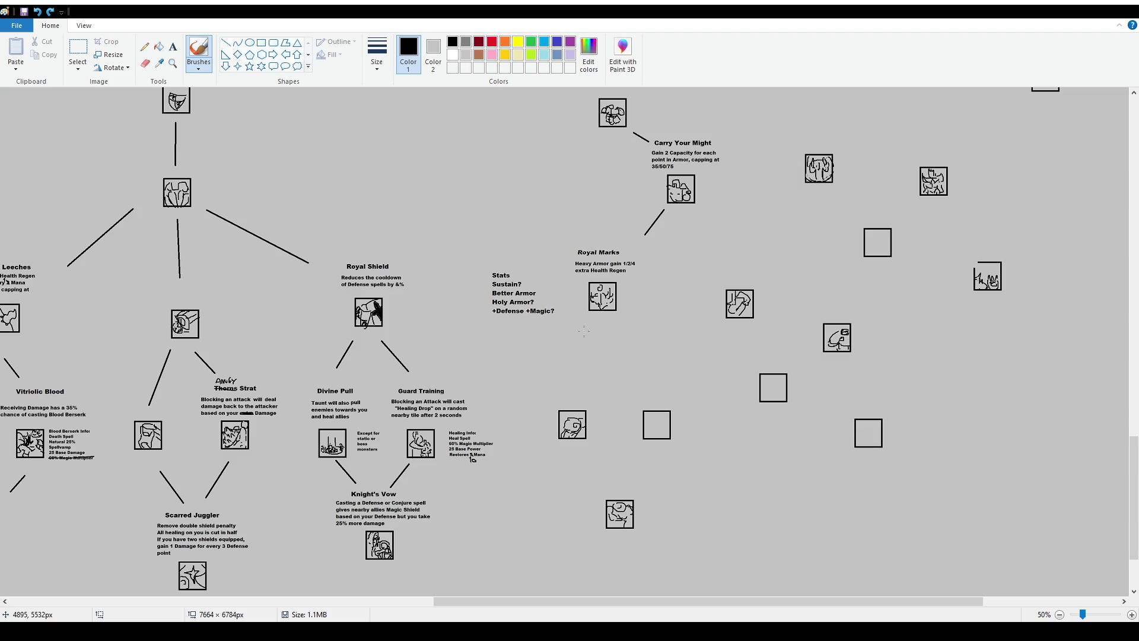
left_click_drag(634, 286, 638, 326)
key("ctrl+z")
left_click_drag(903, 601, 994, 601)
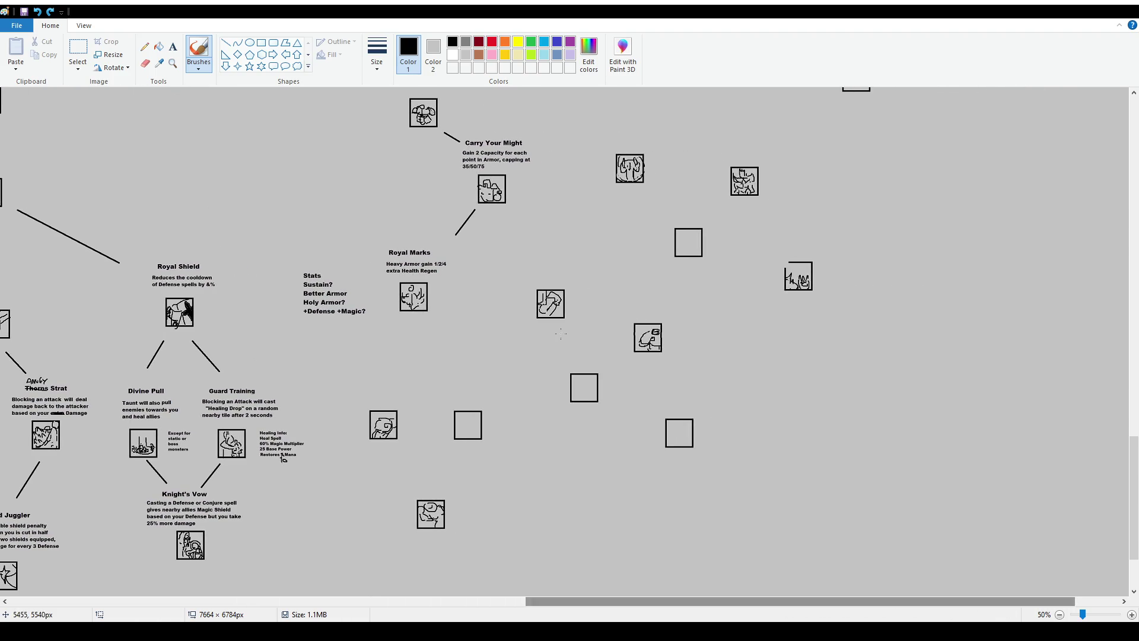
scroll(514, 292, "up", 3)
mouse_move(501, 341)
left_mouse_down()
mouse_move(763, 276)
mouse_move(539, 261)
left_mouse_up()
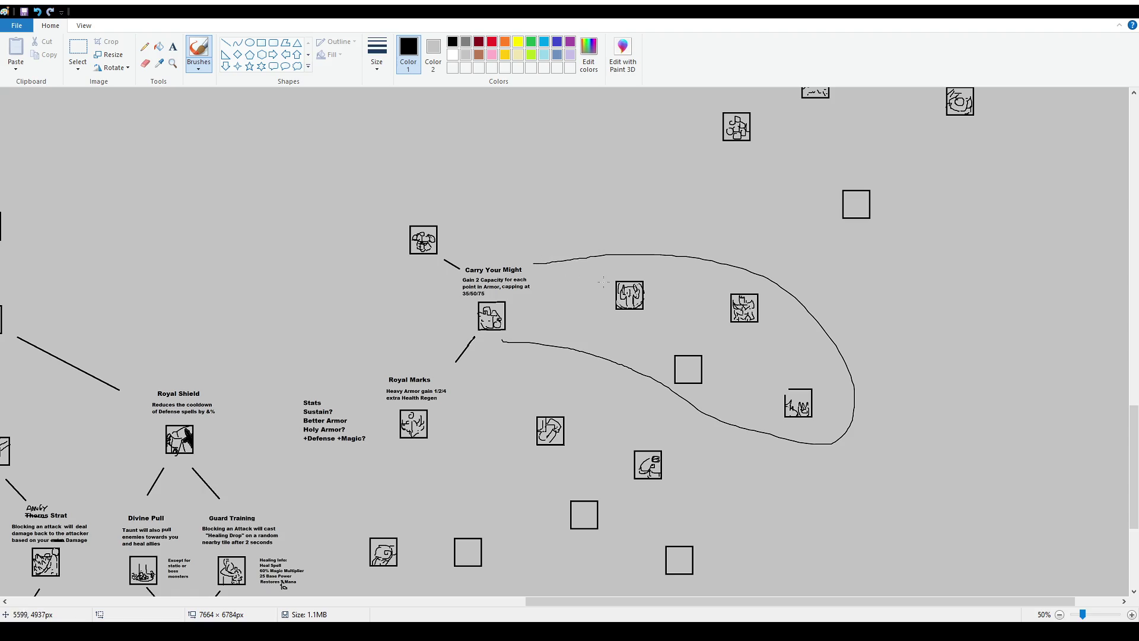
key("ctrl+z")
mouse_move(615, 251)
left_mouse_down()
mouse_move(625, 264)
mouse_move(646, 249)
left_mouse_up()
key("ctrl+z")
key("ctrl+z")
key("ctrl+z")
Add a text note above the icons listing Capacity, Damage, Less Defense, Heavy? Weight, Armor as Damage? Thorns?
left_click(173, 48)
left_click_drag(612, 199, 758, 252)
type("Capacity")
key("Return")
type("Damage ")
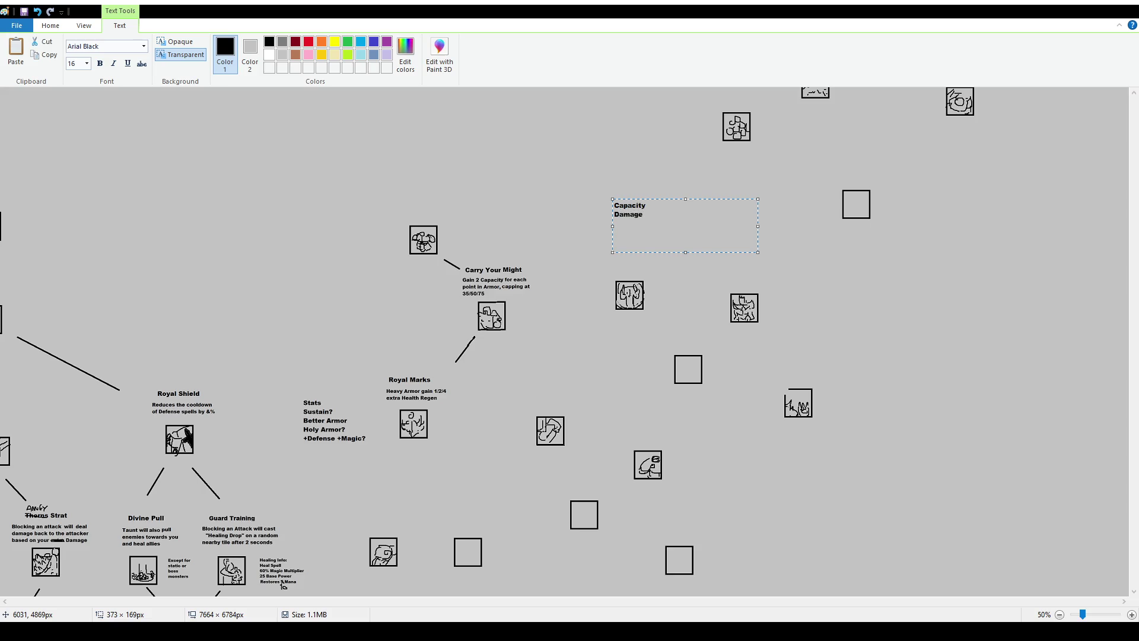
type("Less Defense ")
type("Heavy? ")
type("Weight")
type("Arm")
key("BackSpace")
key("BackSpace")
type("rmor as Damage? Thorns?")
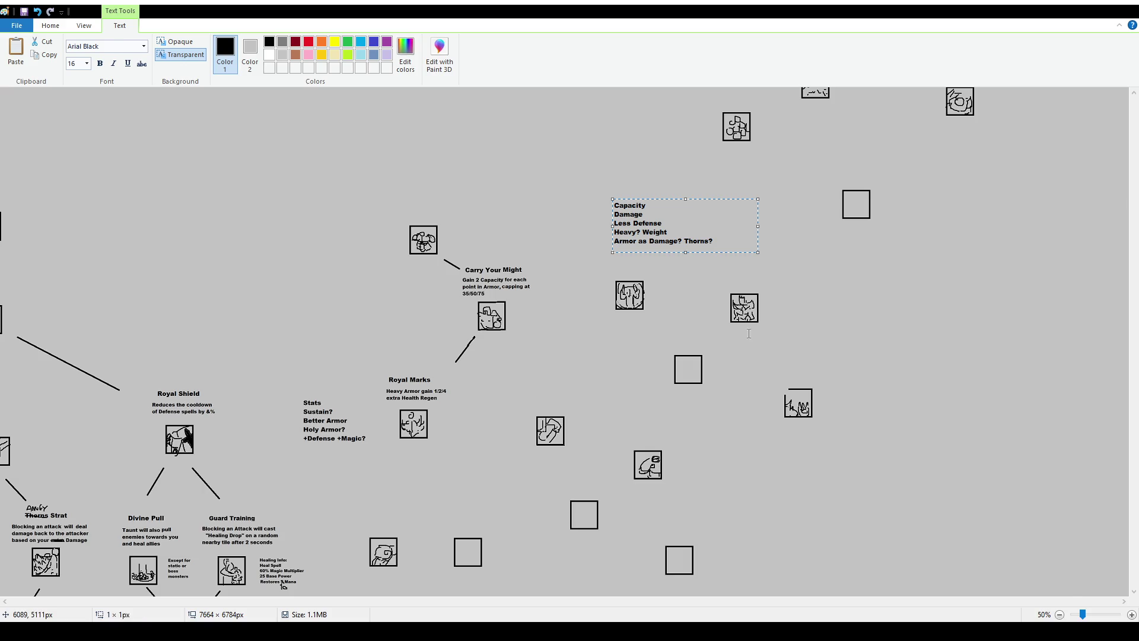
left_click(716, 356)
scroll(716, 356, "down", 3)
left_click(198, 53)
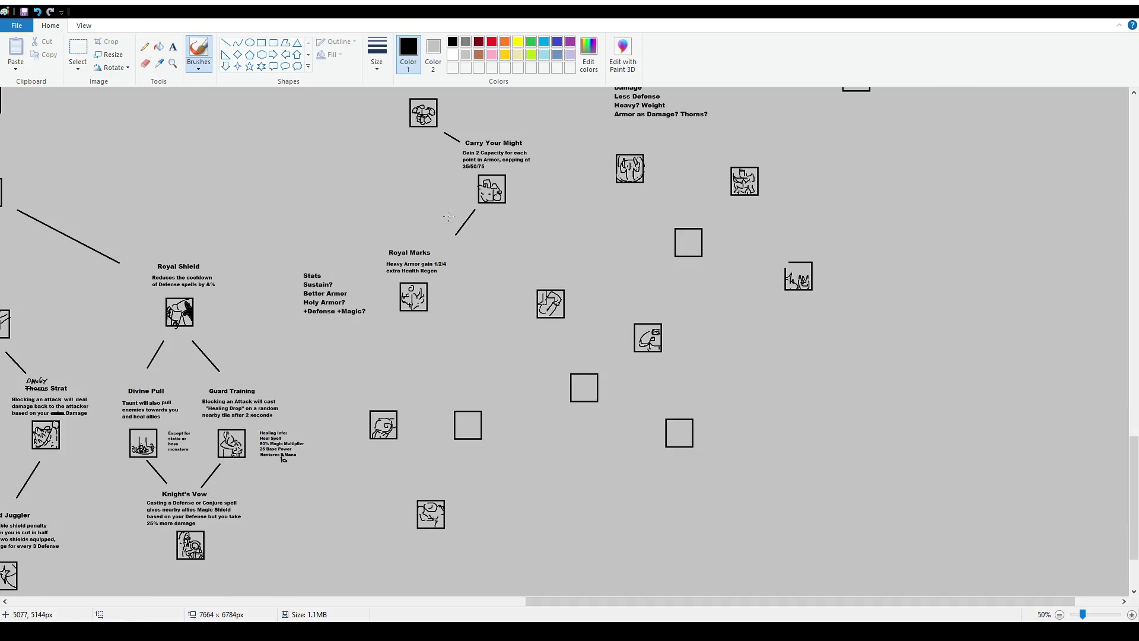
mouse_move(486, 286)
left_mouse_down()
mouse_move(723, 434)
mouse_move(500, 254)
left_mouse_up()
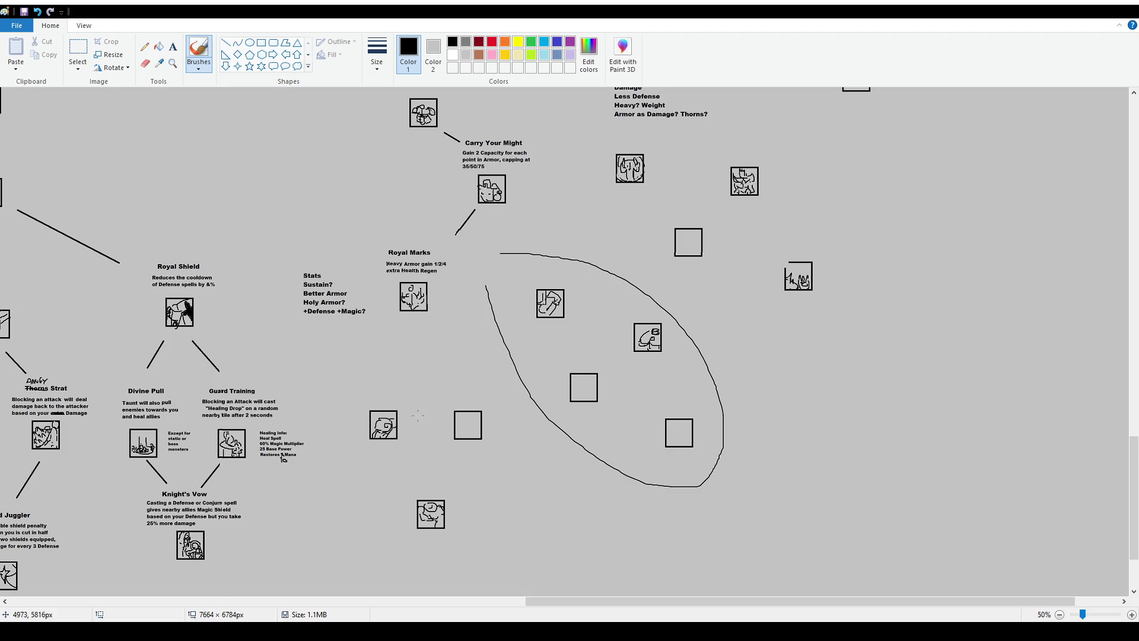
key("ctrl+z")
left_click_drag(486, 255, 484, 320)
key("ctrl+z")
mouse_move(523, 283)
left_mouse_down()
mouse_move(649, 470)
mouse_move(522, 286)
mouse_move(474, 569)
mouse_move(453, 267)
left_mouse_up()
key("ctrl+z")
key("ctrl+z")
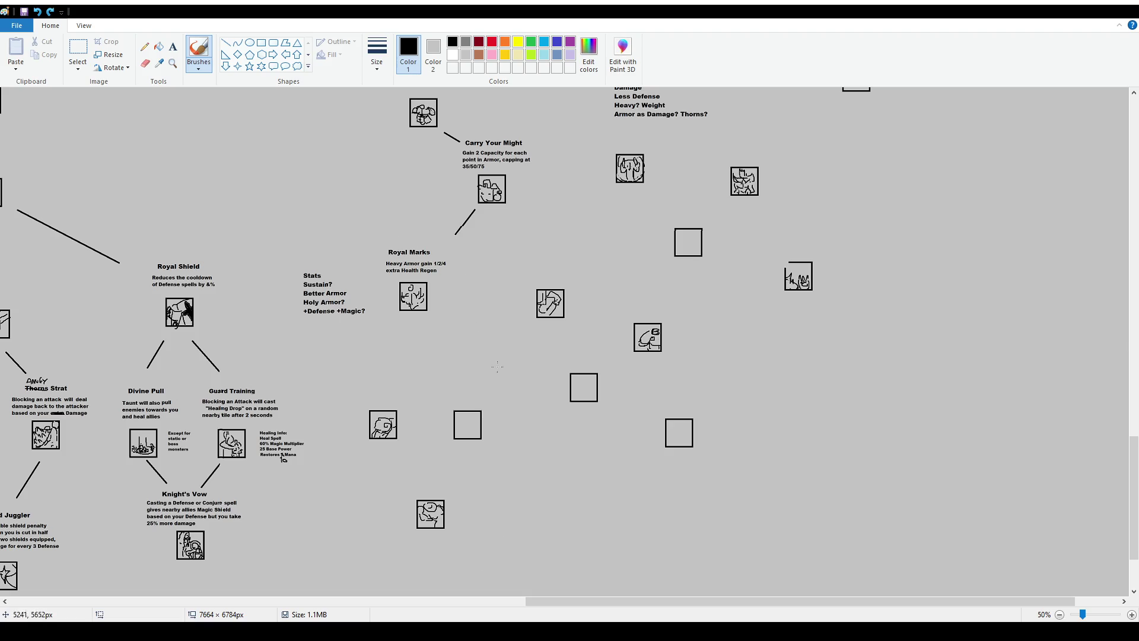
mouse_move(696, 461)
left_mouse_down()
mouse_move(530, 530)
mouse_move(561, 509)
left_mouse_up()
key("ctrl+z")
mouse_move(557, 604)
left_mouse_down()
mouse_move(233, 593)
mouse_move(306, 601)
left_mouse_up()
scroll(456, 238, "down", 3)
mouse_move(457, 200)
left_mouse_down()
mouse_move(476, 512)
mouse_move(459, 234)
left_mouse_up()
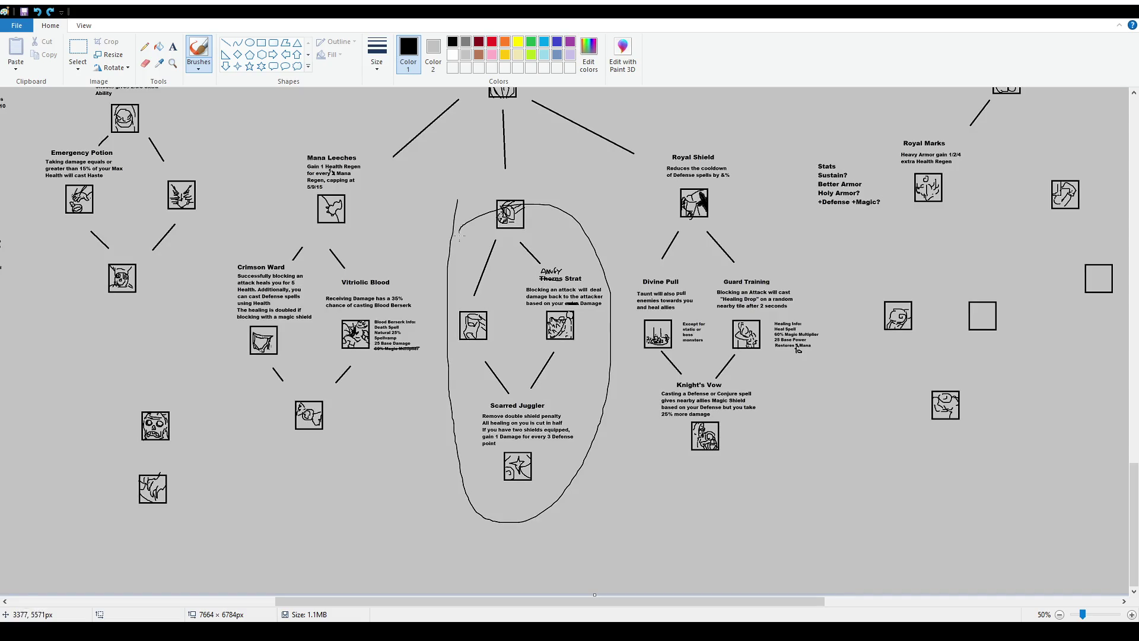
scroll(460, 235, "up", 3)
key("ctrl+z")
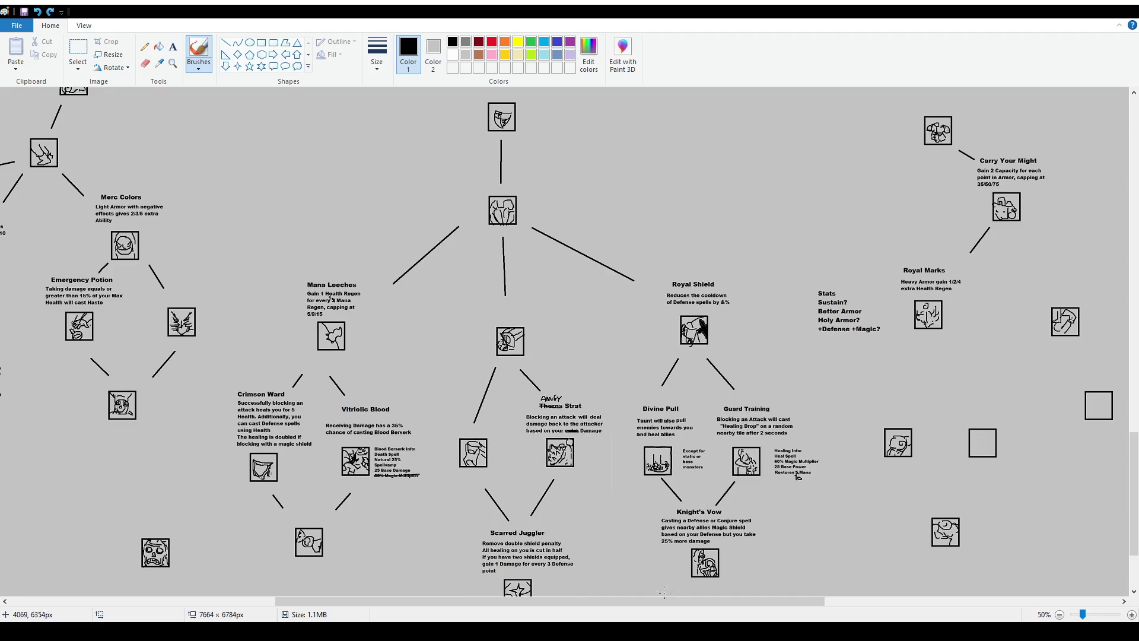
left_click_drag(670, 604, 935, 605)
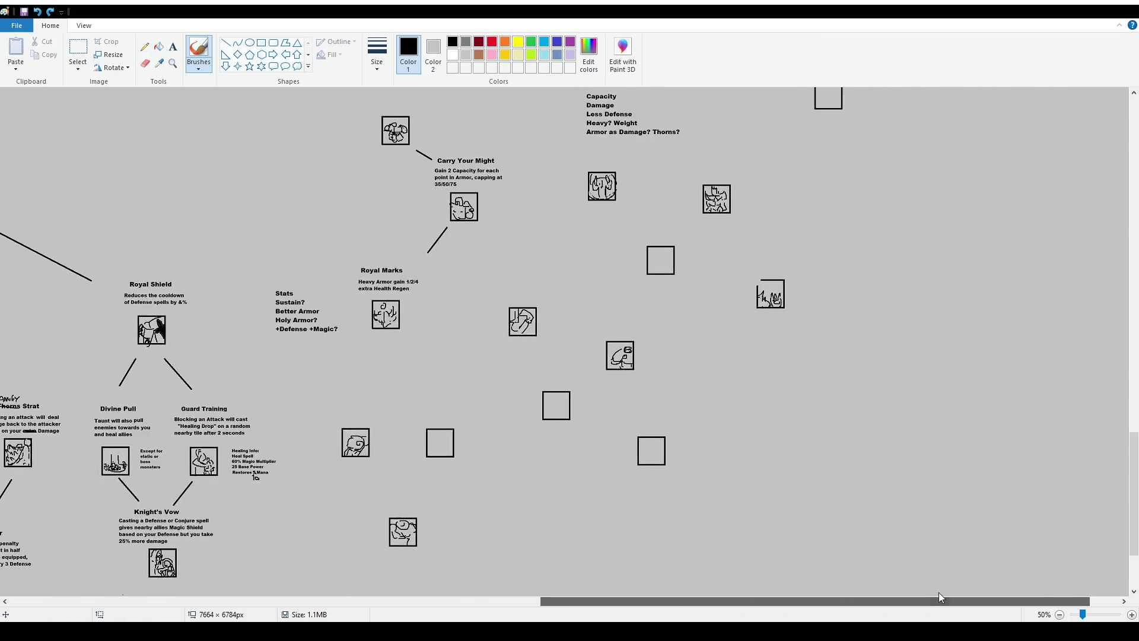
scroll(599, 321, "up", 3)
left_click_drag(562, 296, 587, 298)
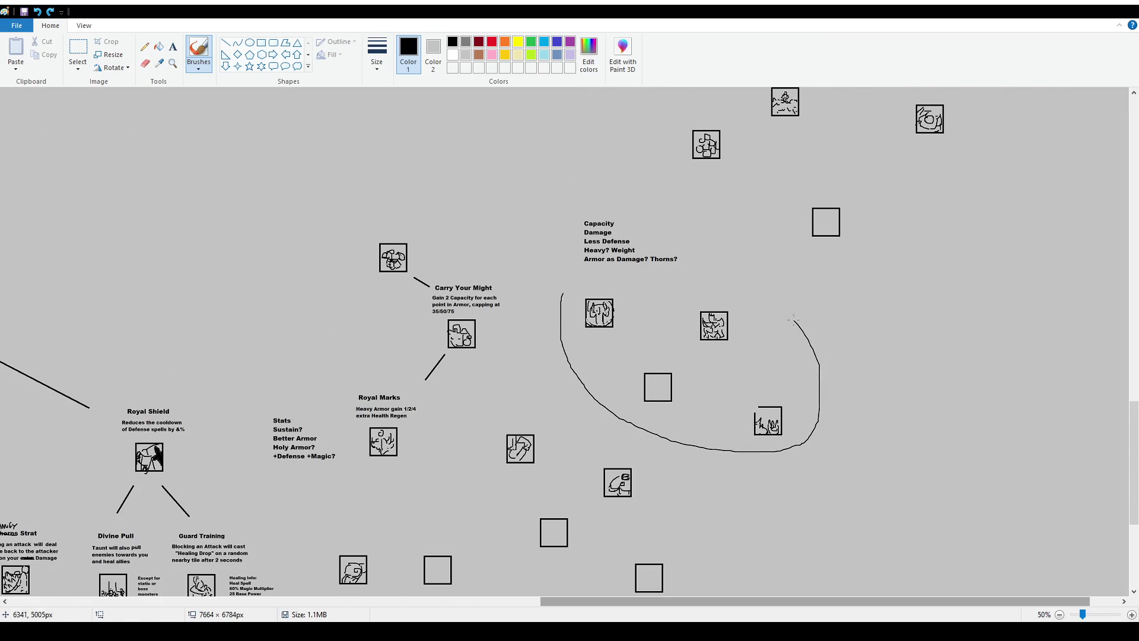
key("ctrl+z")
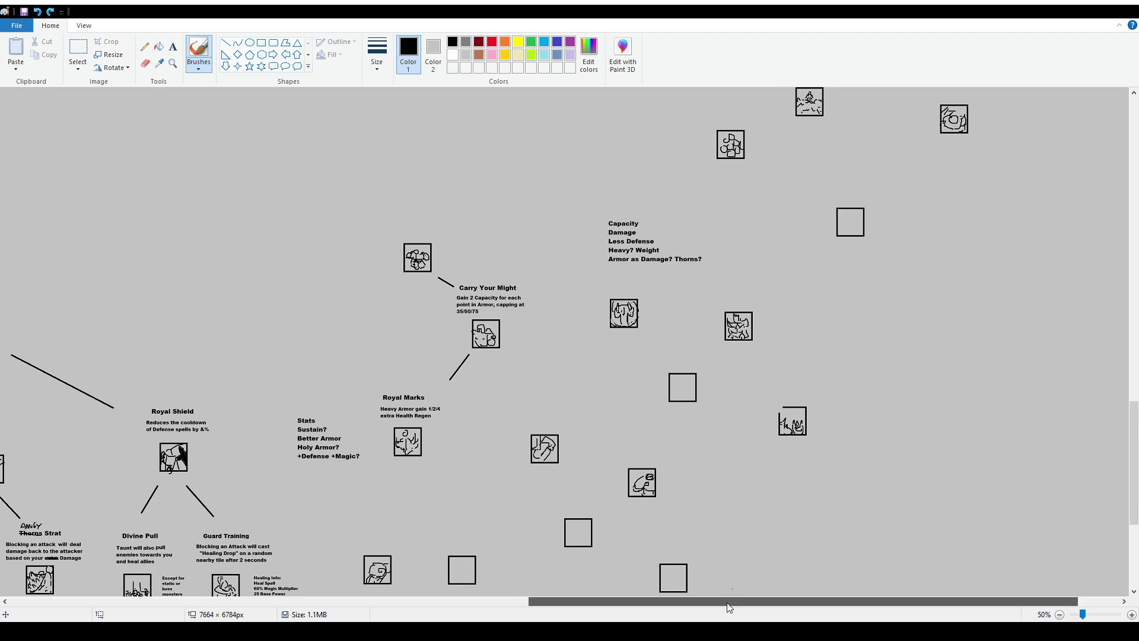
left_click_drag(735, 602, 205, 601)
mouse_move(208, 347)
left_mouse_down()
mouse_move(309, 276)
mouse_move(223, 332)
left_mouse_up()
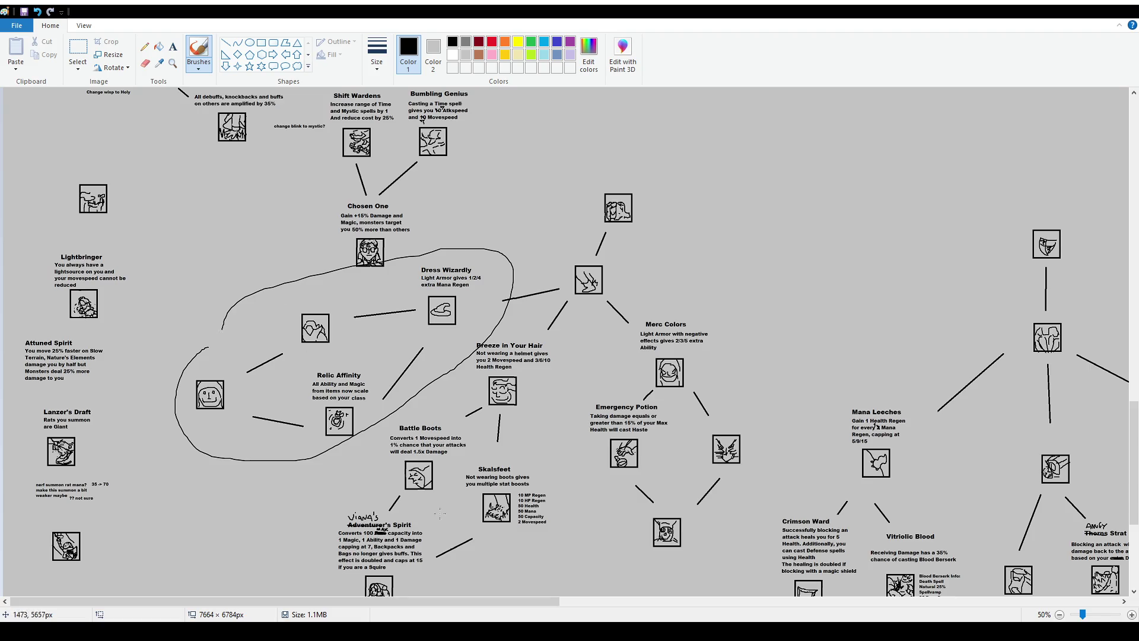
key("ctrl+z")
left_click_drag(412, 603, 895, 602)
scroll(758, 372, "down", 2)
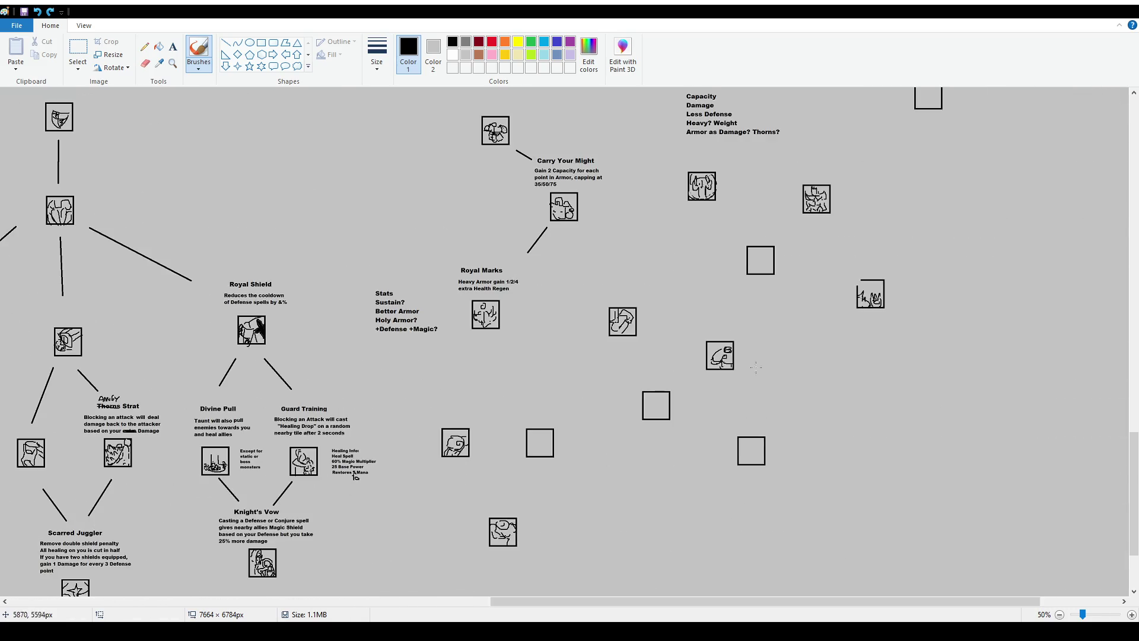
left_click_drag(590, 226, 555, 473)
key("ctrl+z")
mouse_move(547, 309)
left_mouse_down()
mouse_move(472, 539)
mouse_move(500, 256)
left_mouse_up()
key("ctrl+z")
left_click_drag(626, 227, 596, 177)
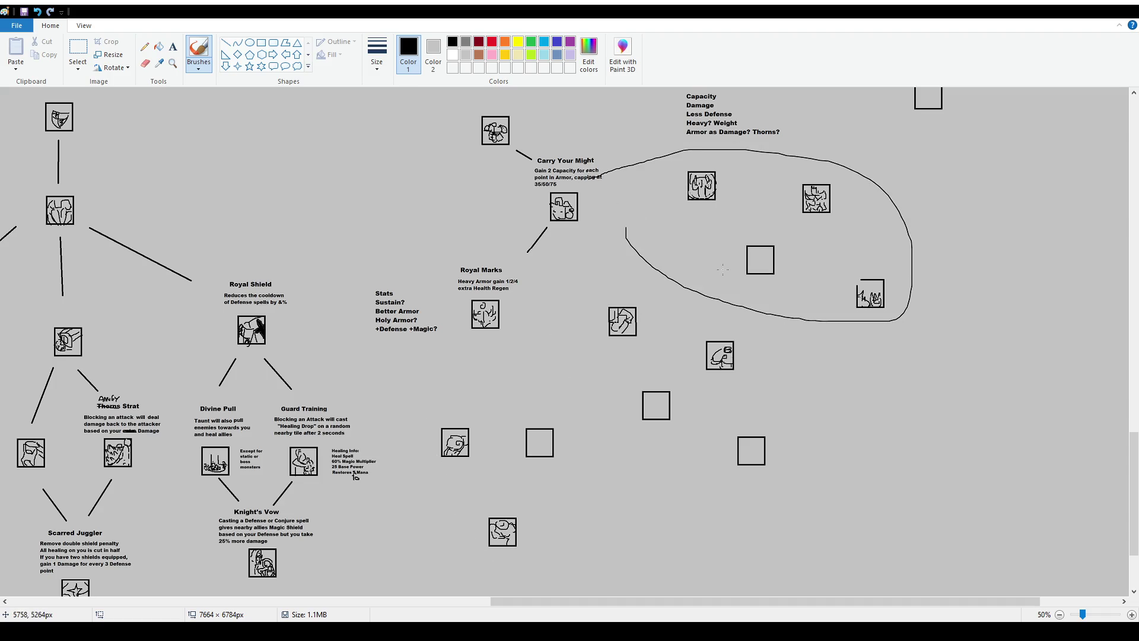
key("ctrl+z")
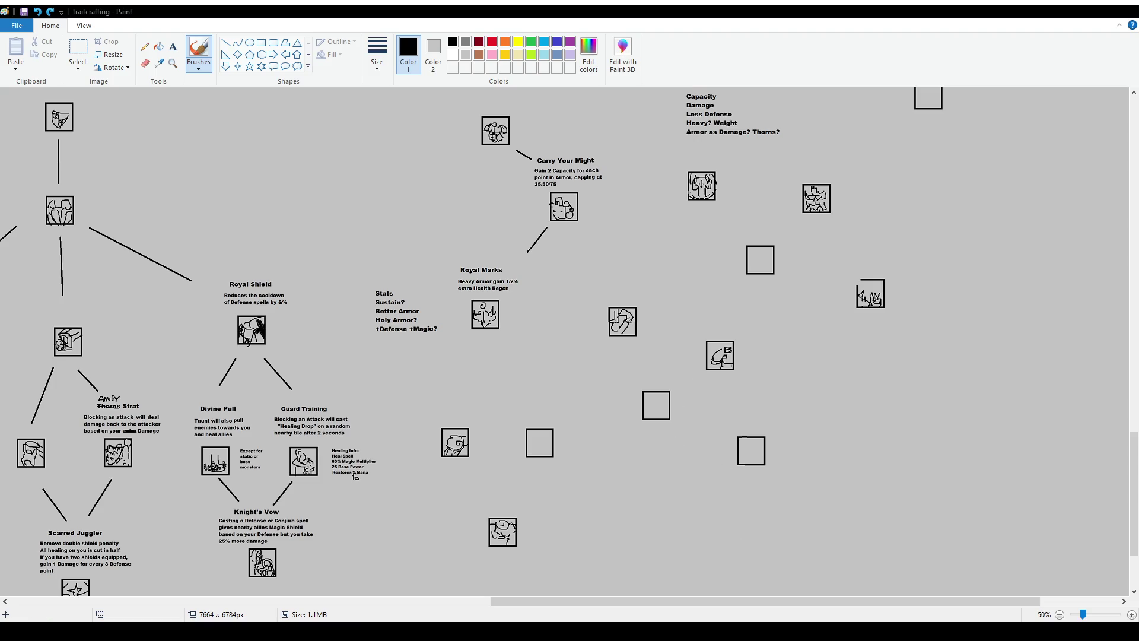
scroll(564, 341, "left", 15)
scroll(459, 350, "up", 5)
scroll(458, 350, "up", 5)
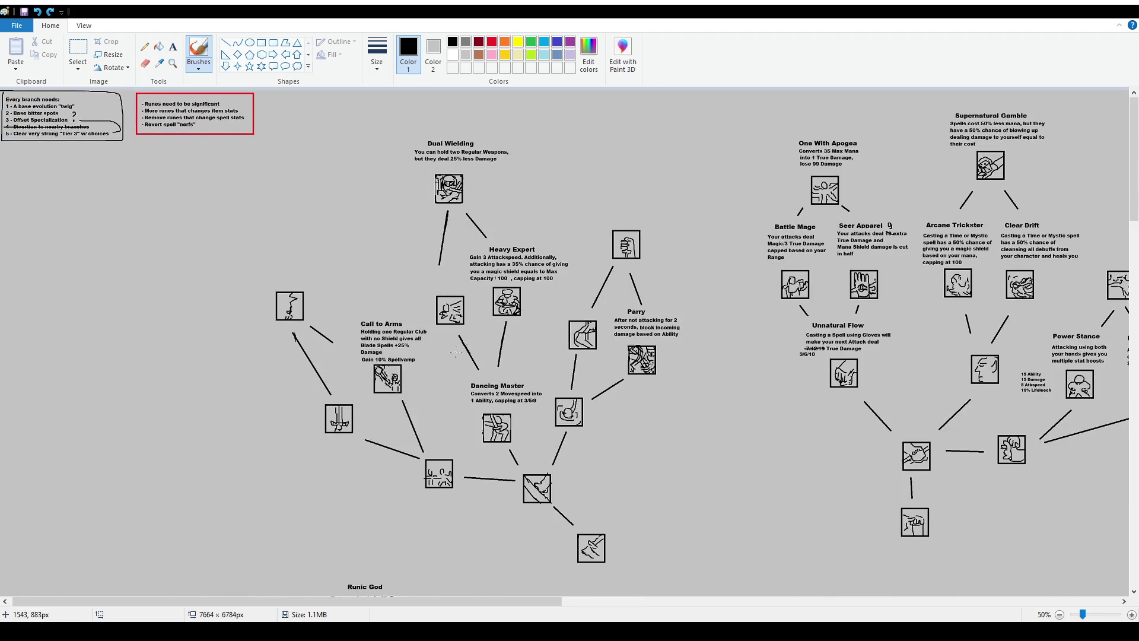
mouse_move(279, 279)
left_mouse_down()
mouse_move(583, 465)
mouse_move(313, 284)
left_mouse_up()
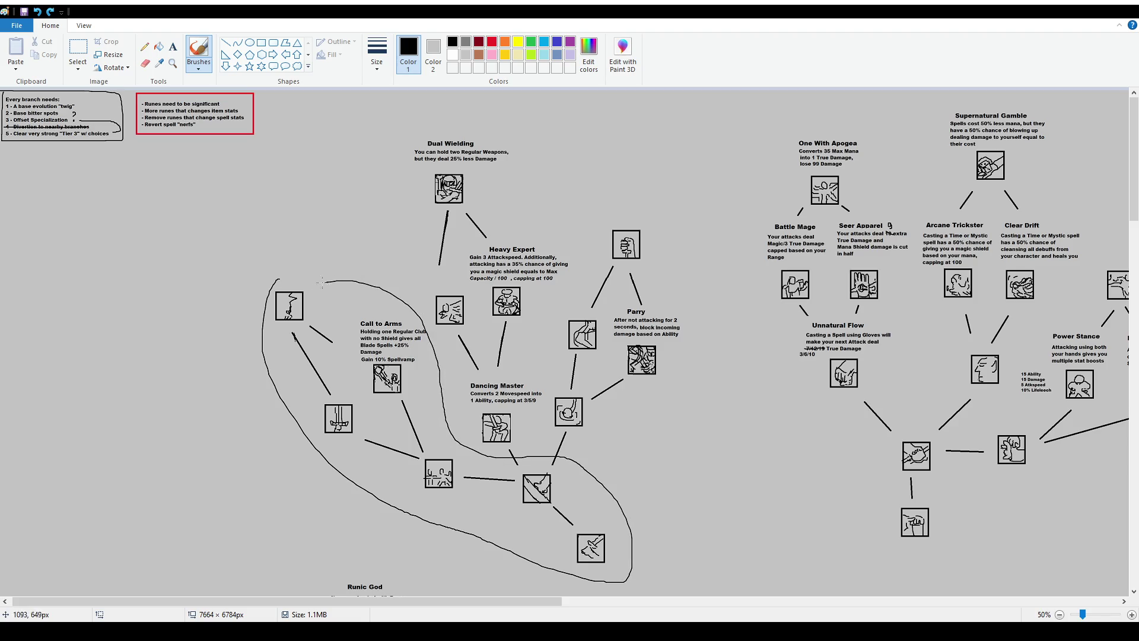
key("ctrl+z")
mouse_move(928, 445)
left_mouse_down()
mouse_move(881, 189)
mouse_move(931, 462)
left_mouse_up()
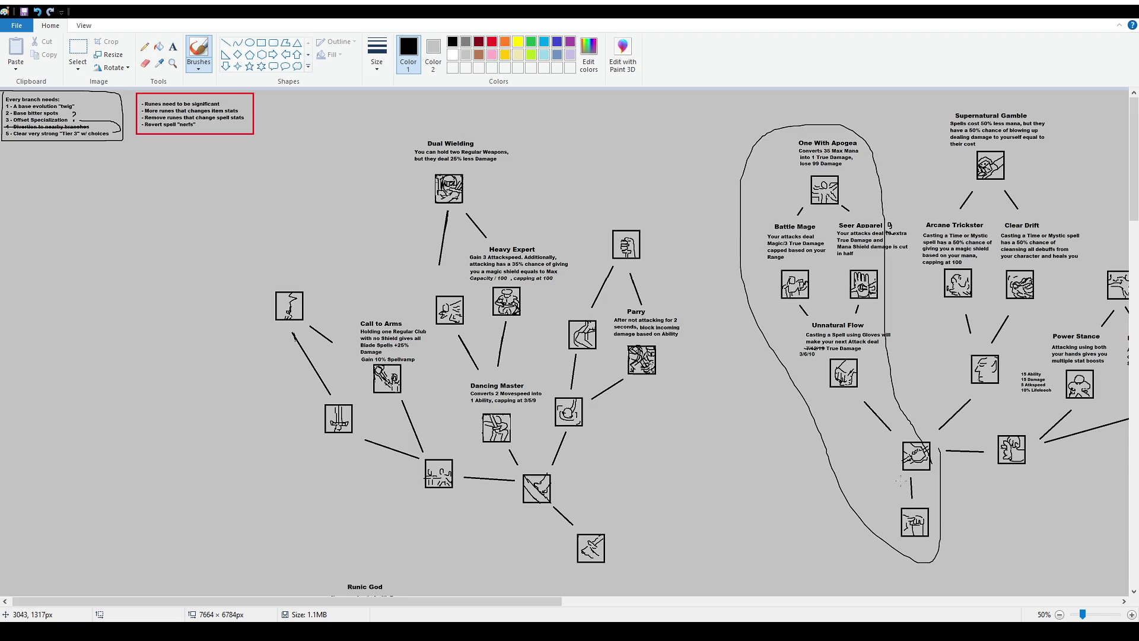
key("ctrl+z")
key("ctrl+z")
scroll(771, 534, "down", 2)
scroll(712, 563, "down", 9)
scroll(646, 588, "down", 9)
scroll(645, 589, "down", 2)
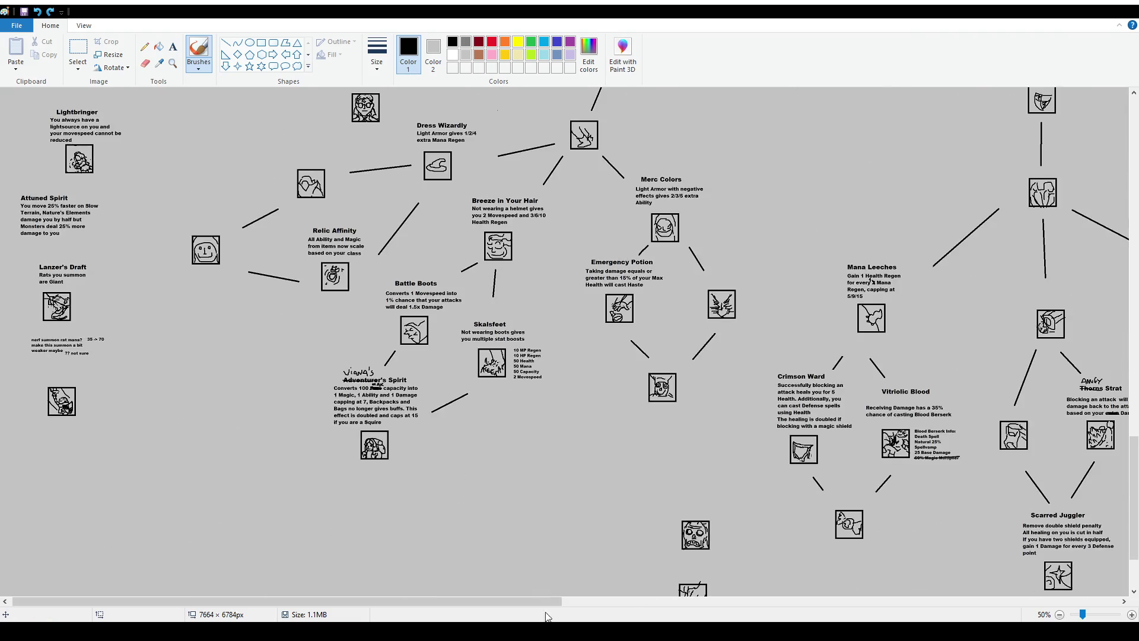
scroll(682, 516, "right", 5)
scroll(711, 451, "right", 4)
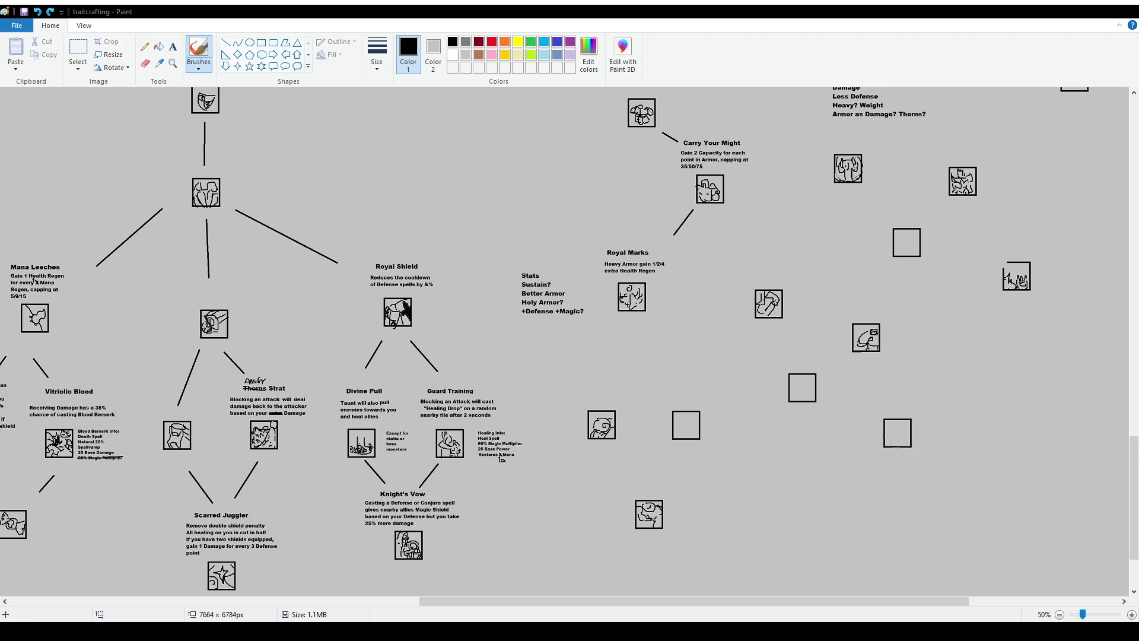
left_click_drag(718, 601, 235, 587)
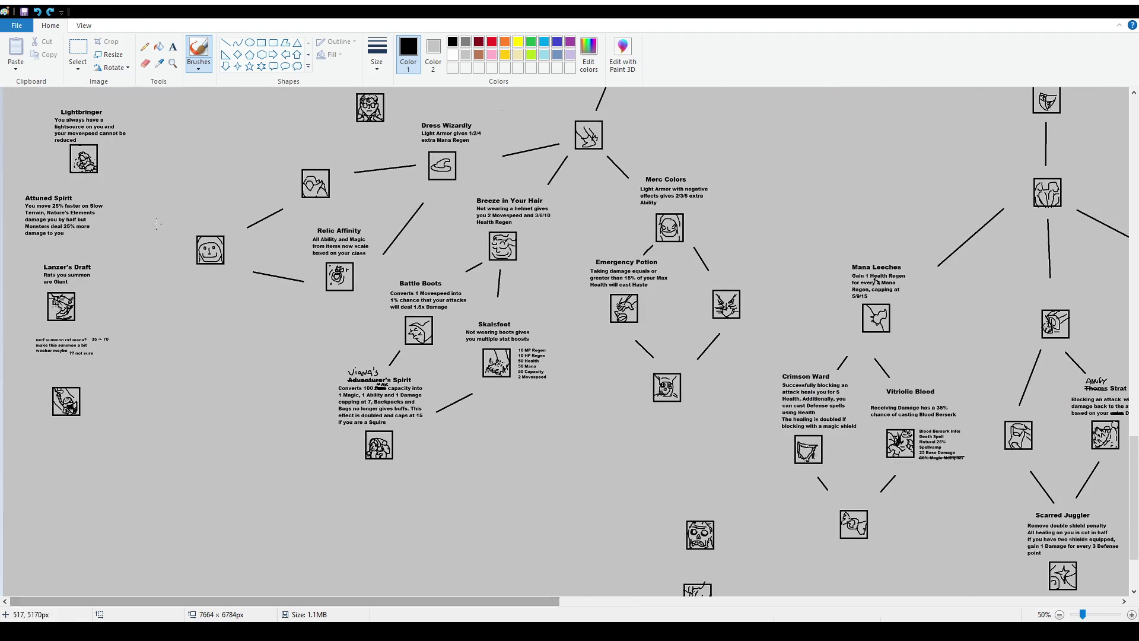
left_click_drag(542, 601, 1055, 601)
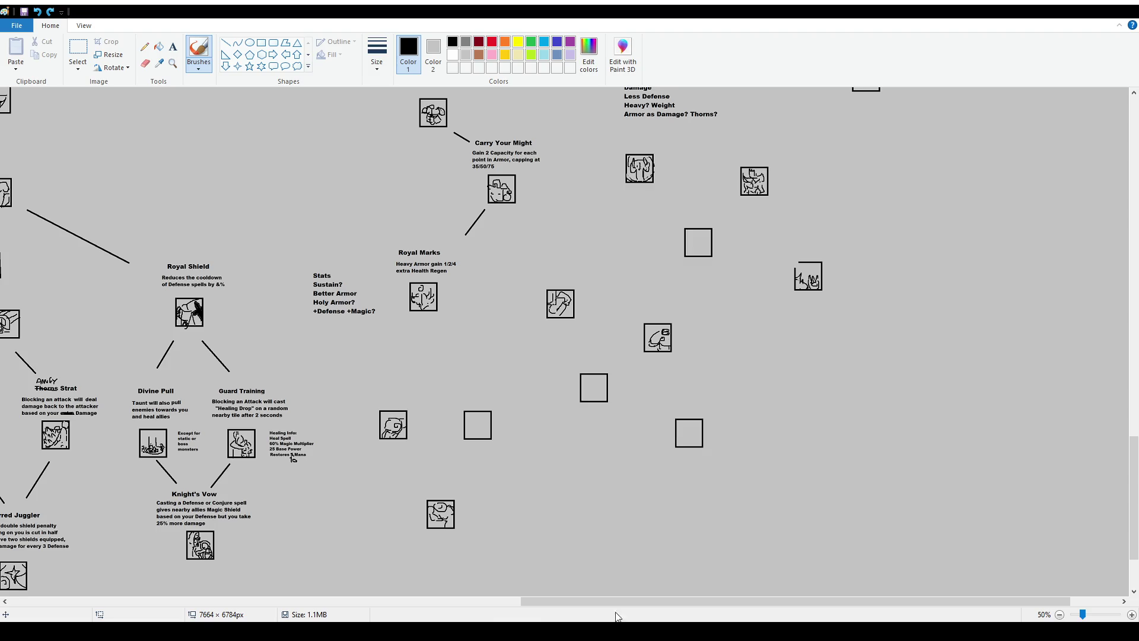
left_click_drag(795, 601, 285, 601)
scroll(143, 287, "up", 5)
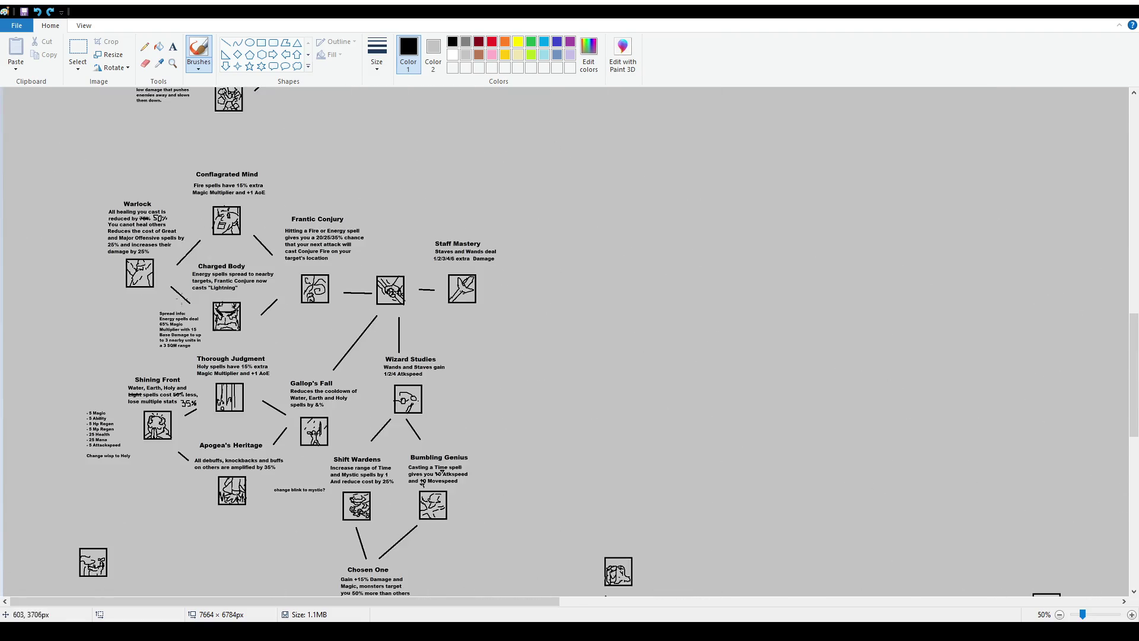
scroll(142, 287, "up", 1)
scroll(246, 449, "down", 3)
left_click_drag(259, 394, 250, 399)
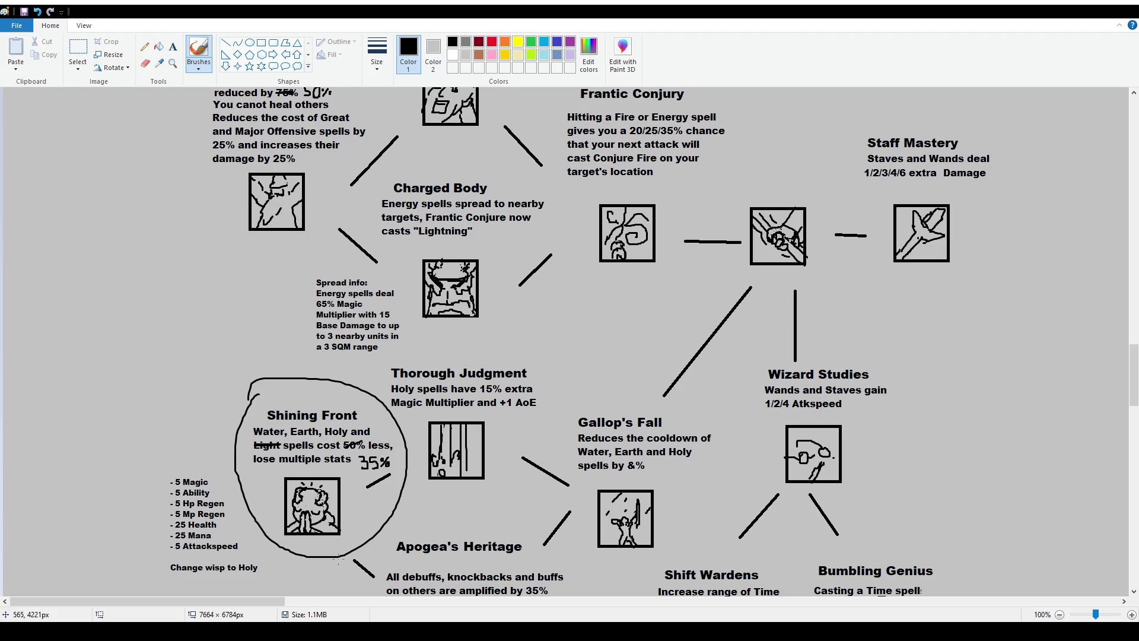
key("ctrl+z")
scroll(338, 559, "down", 2)
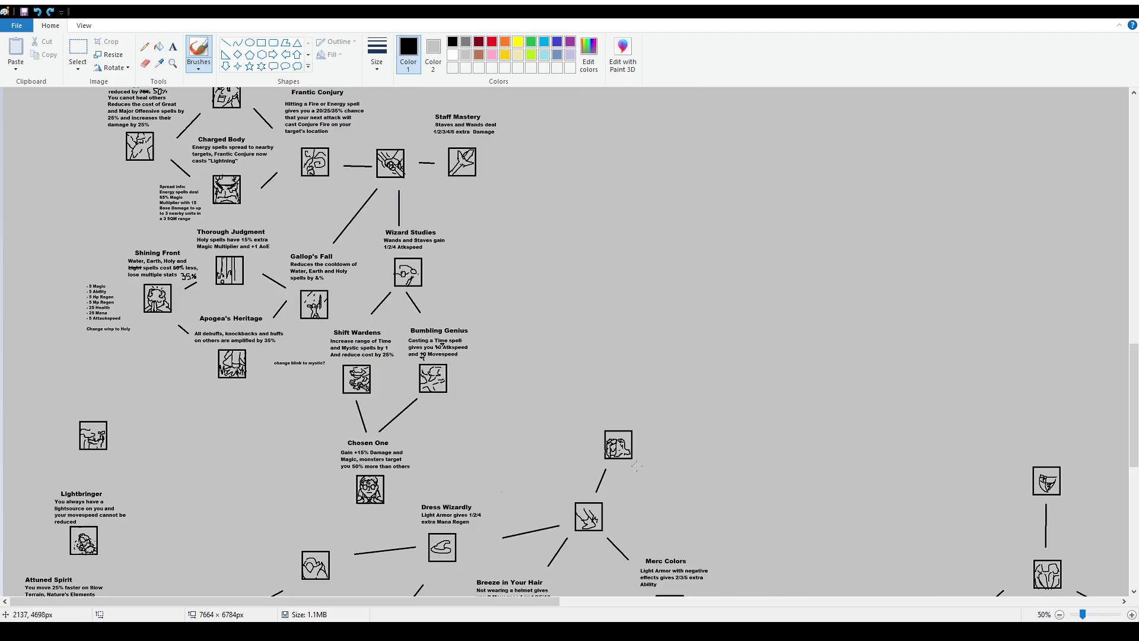
scroll(307, 589, "up", 1)
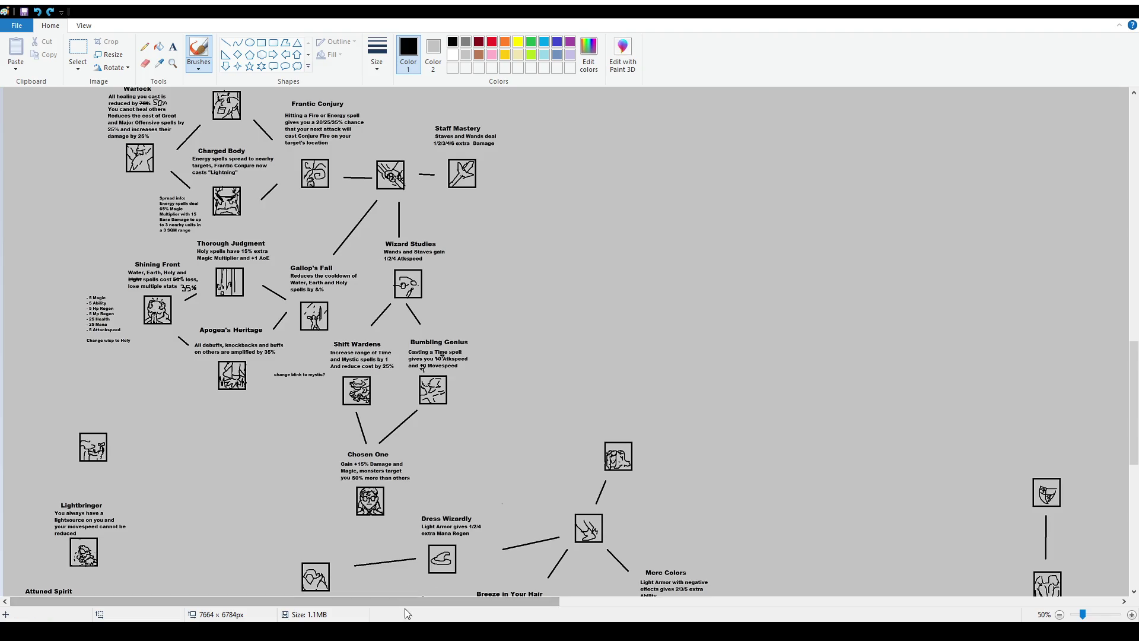
left_click_drag(404, 601, 913, 601)
scroll(564, 341, "right", 2)
scroll(563, 341, "down", 6)
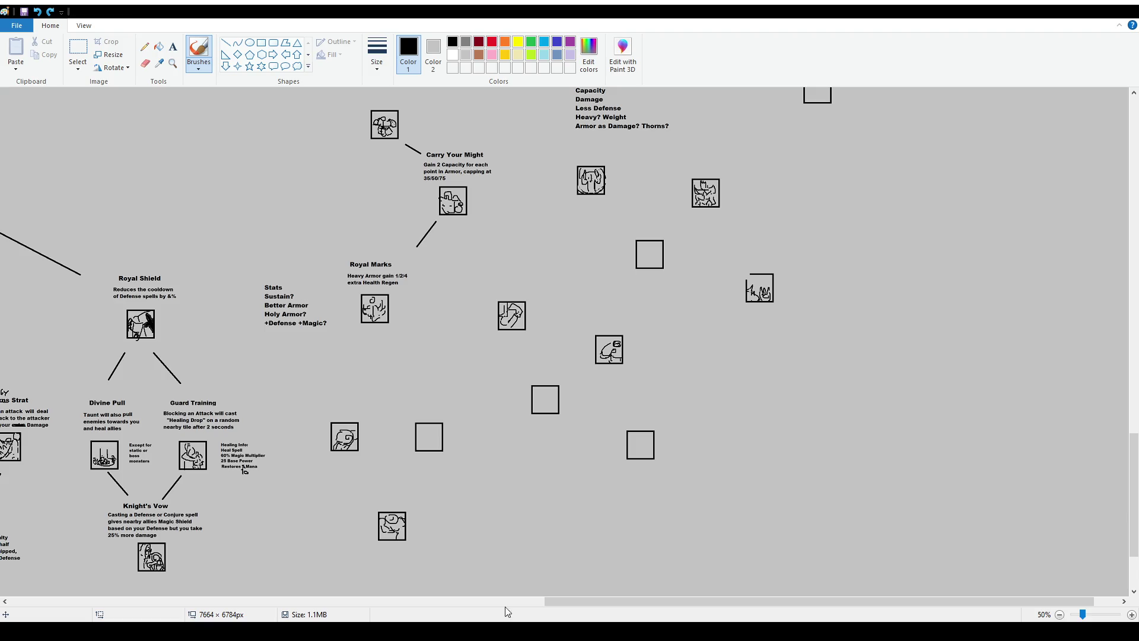
Scroll up to the Runic God branch and add a small brush mark on its icon.
left_click_drag(558, 601, 24, 601)
scroll(178, 300, "up", 5)
scroll(178, 300, "up", 5)
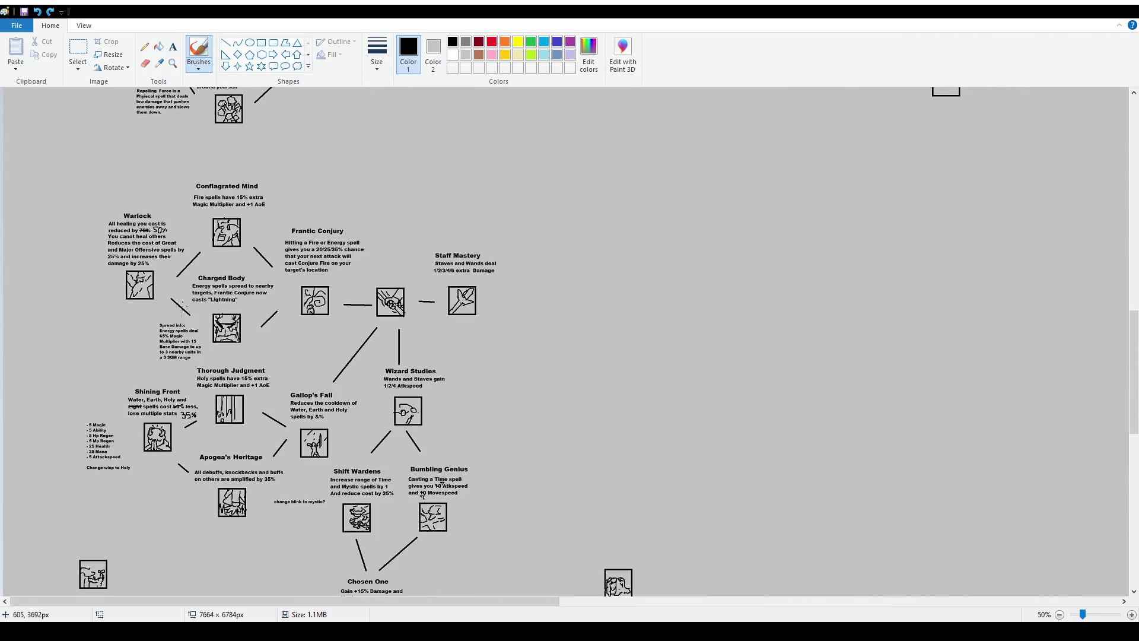
scroll(172, 301, "up", 5)
scroll(167, 303, "up", 5)
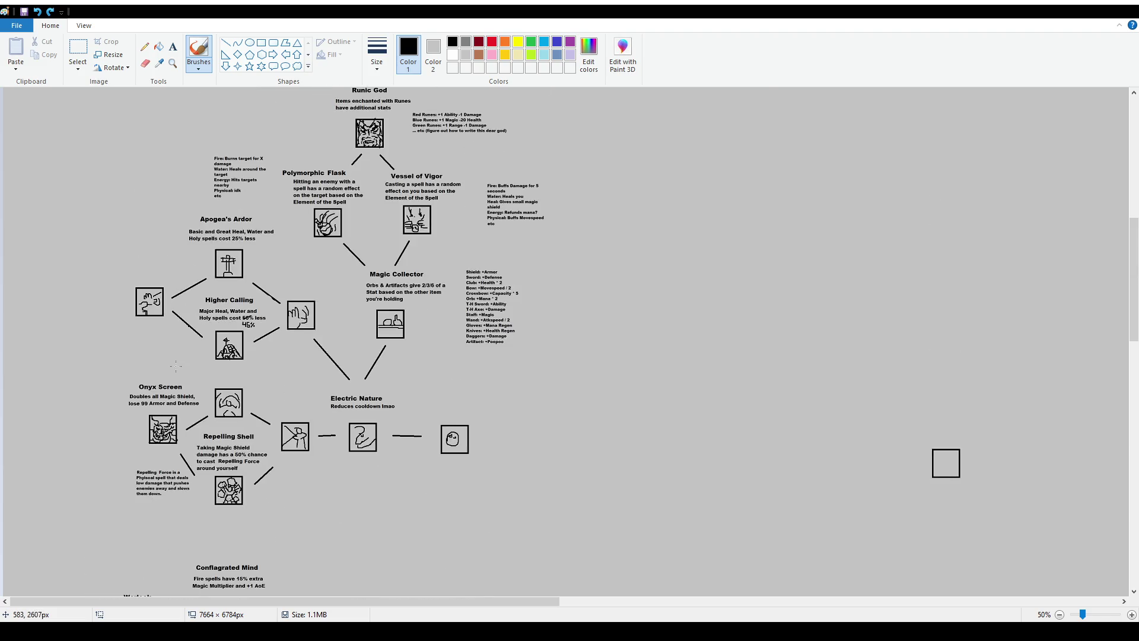
scroll(175, 366, "up", 2, "ctrl")
scroll(261, 310, "down", 2)
scroll(261, 311, "down", 2)
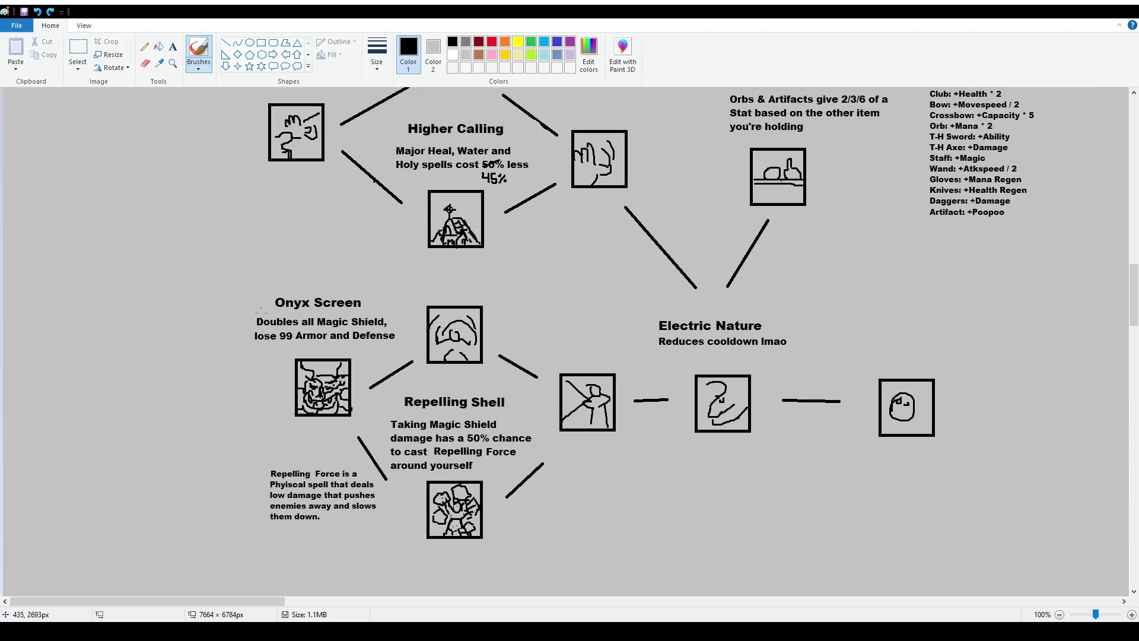
scroll(417, 439, "up", 4)
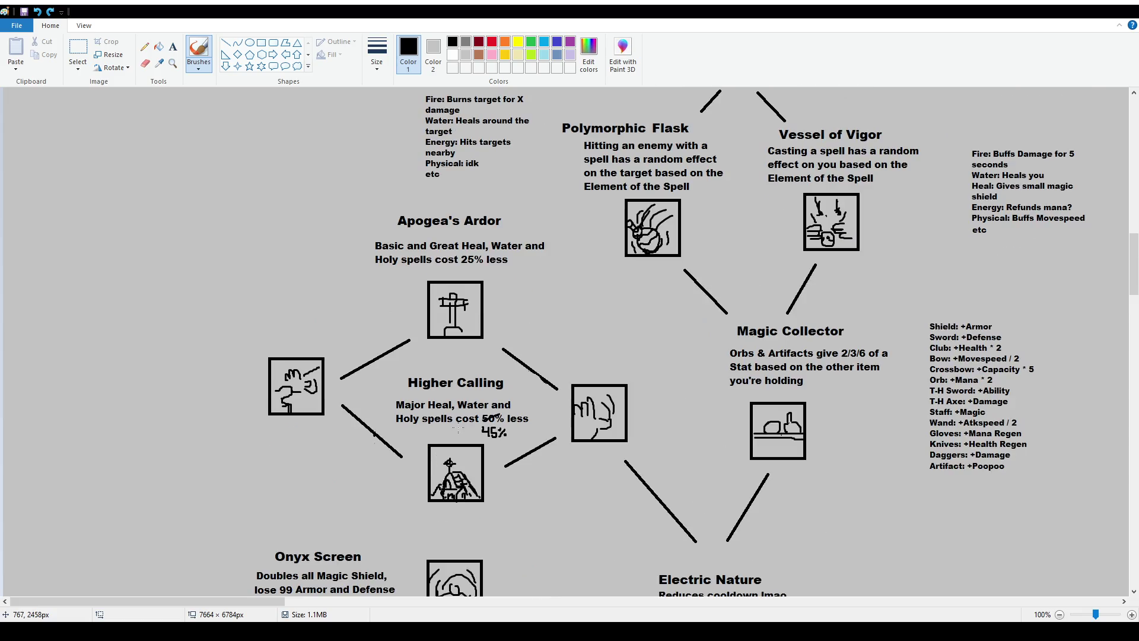
scroll(461, 430, "up", 4)
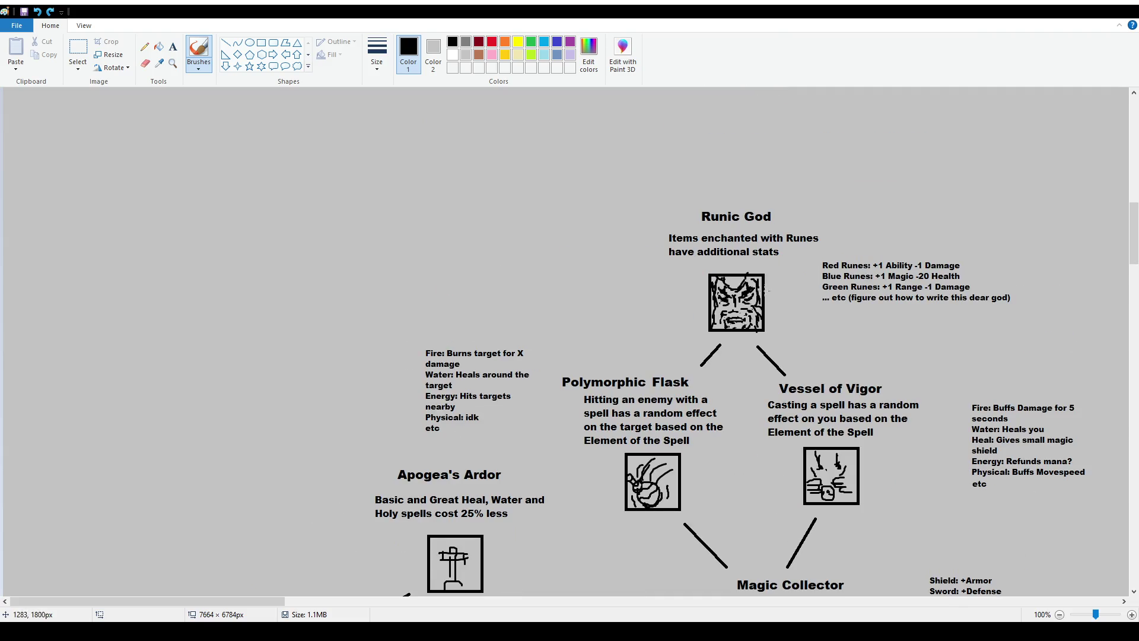
scroll(773, 333, "down", 2, "ctrl")
scroll(863, 334, "up", 2, "ctrl")
scroll(836, 337, "down", 4)
scroll(845, 356, "up", 1)
scroll(854, 379, "up", 3)
scroll(698, 562, "right", 4)
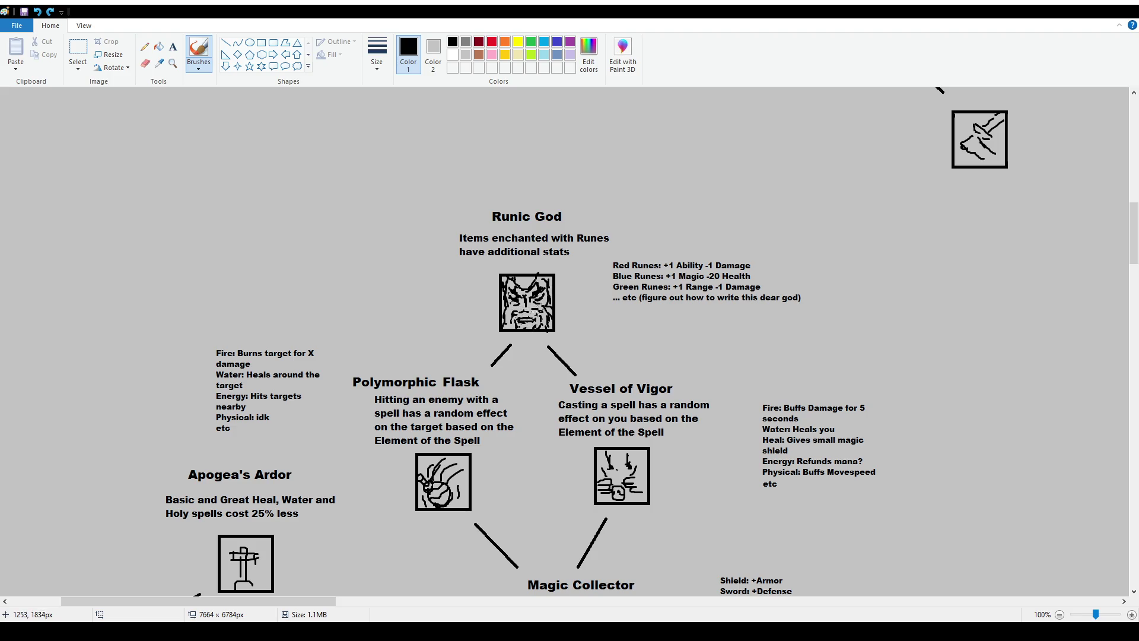
left_click_drag(539, 297, 543, 295)
Scroll down the magic branch and switch to the Select tool with Alt+H, S, E.
scroll(533, 350, "down", 2)
scroll(534, 350, "down", 4)
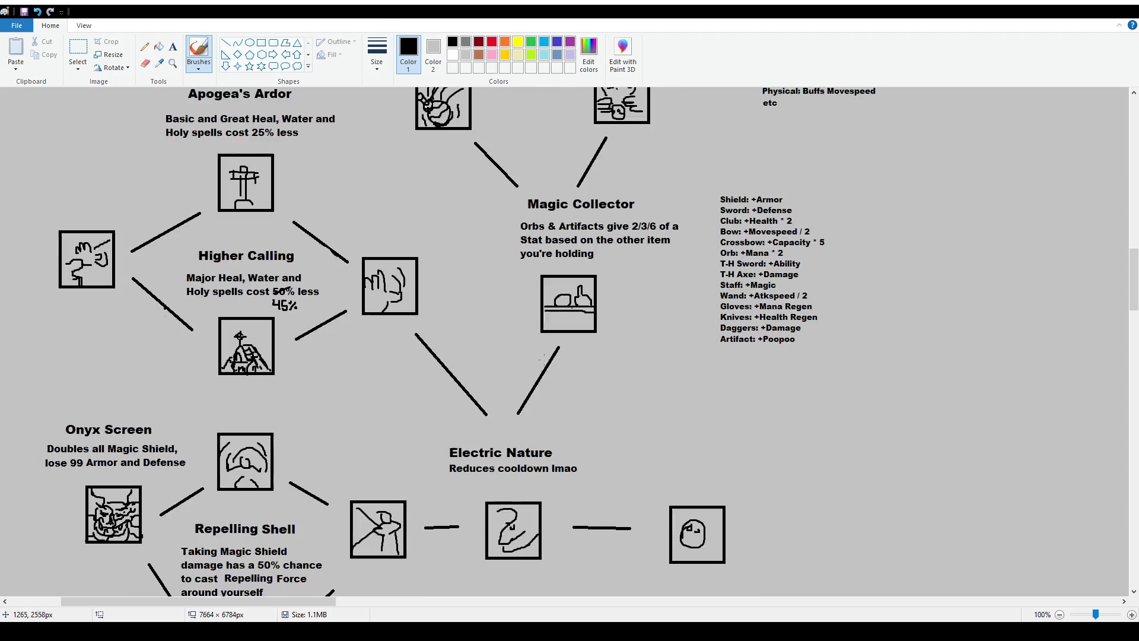
scroll(544, 366, "down", 2)
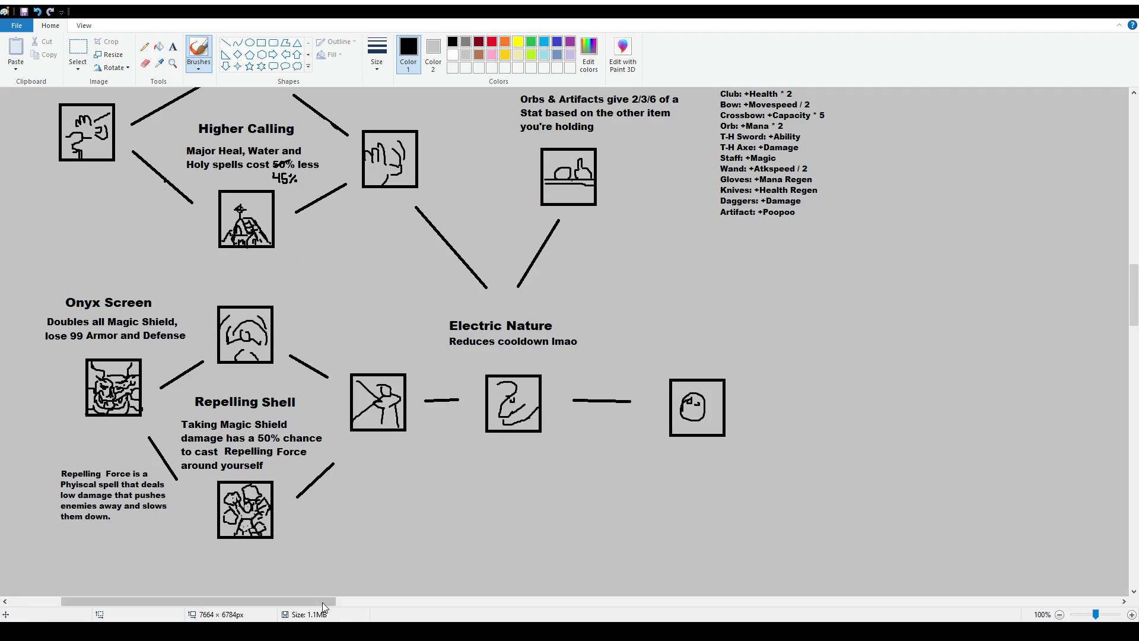
left_click_drag(329, 601, 279, 601)
scroll(427, 418, "up", 5)
scroll(425, 417, "down", 2)
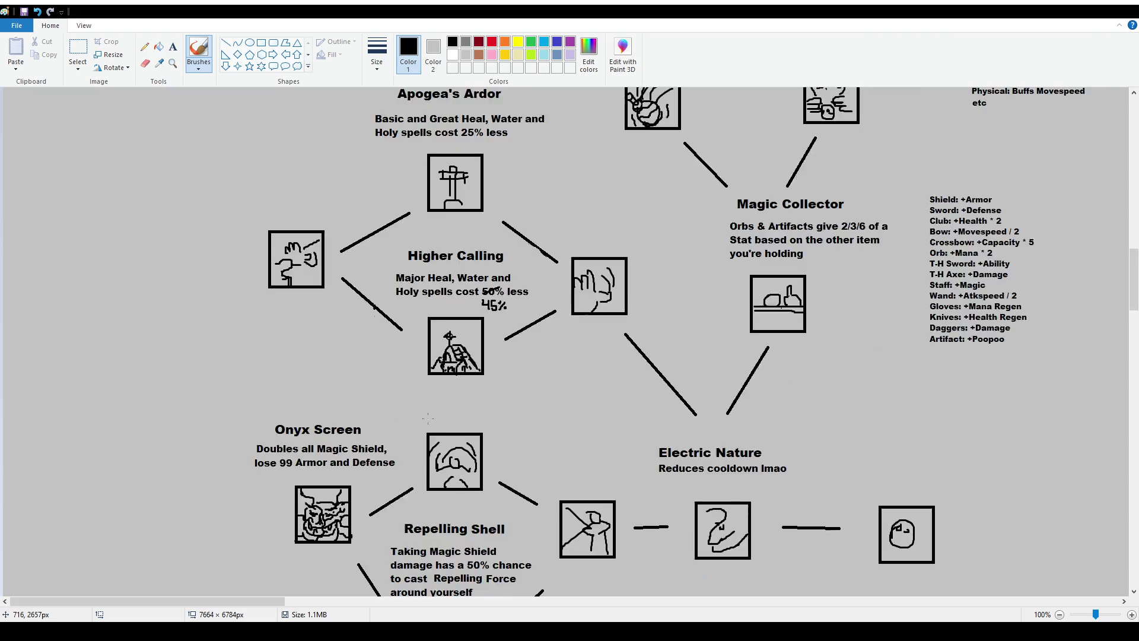
scroll(409, 414, "down", 3)
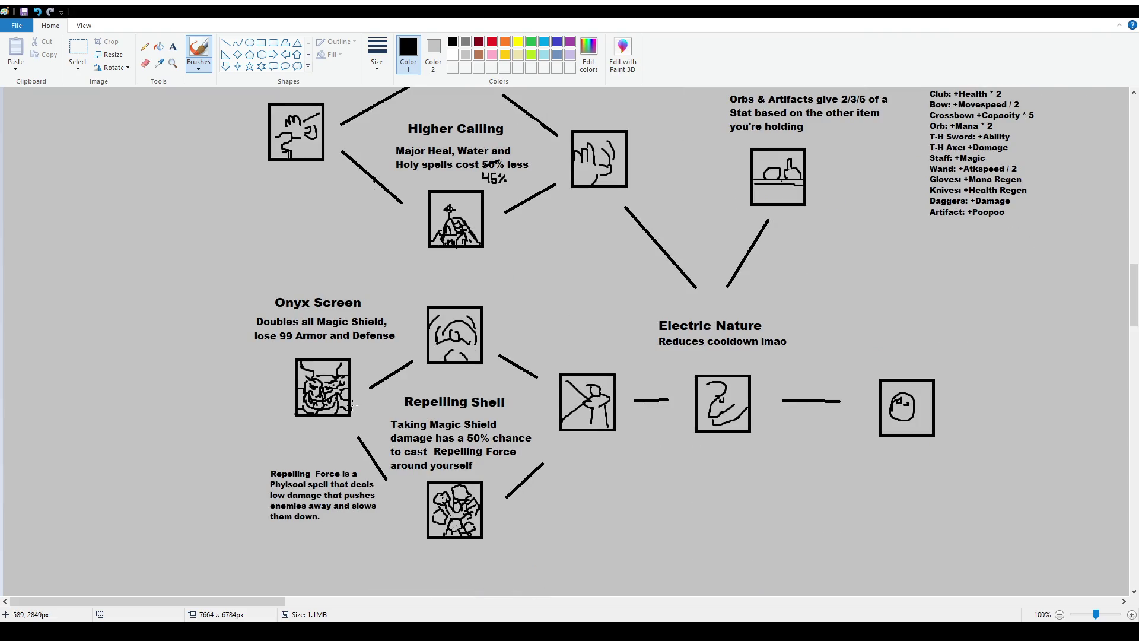
key("alt+h")
key("s")
key("e")
Scroll to the Magic Collector node and draw a selection around it.
scroll(449, 354, "up", 2)
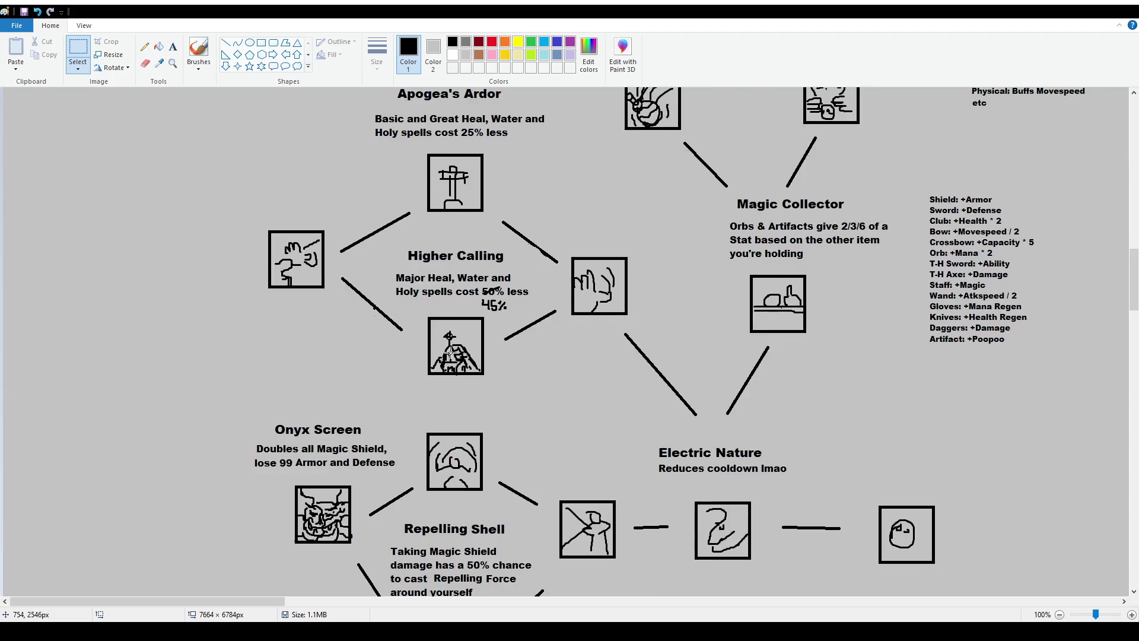
scroll(449, 354, "up", 4)
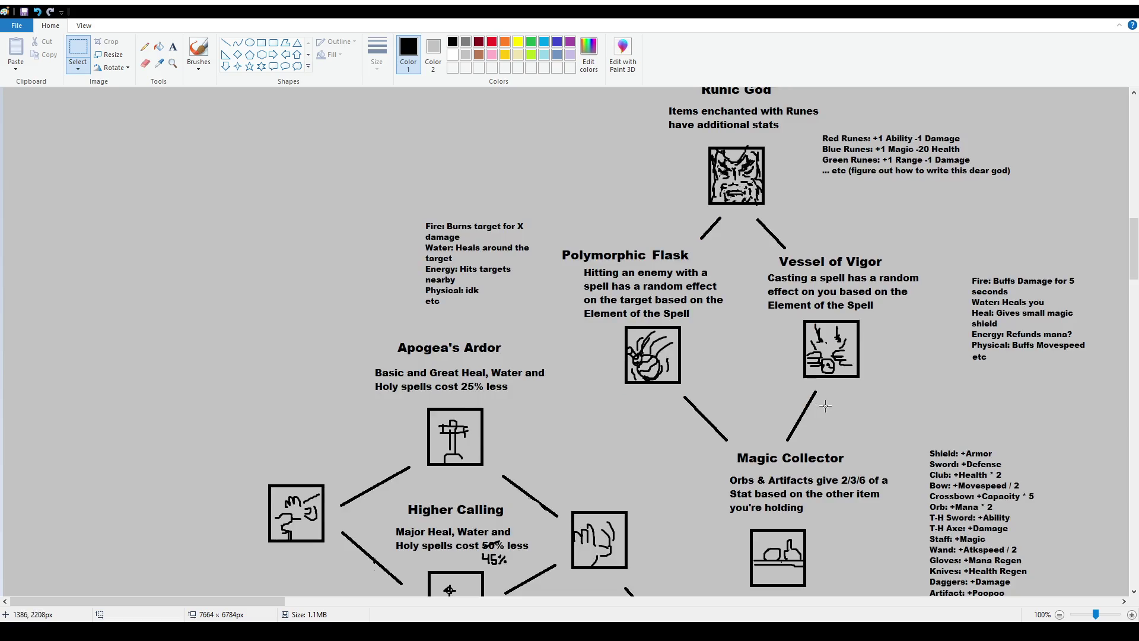
scroll(821, 404, "down", 4)
scroll(810, 414, "down", 2)
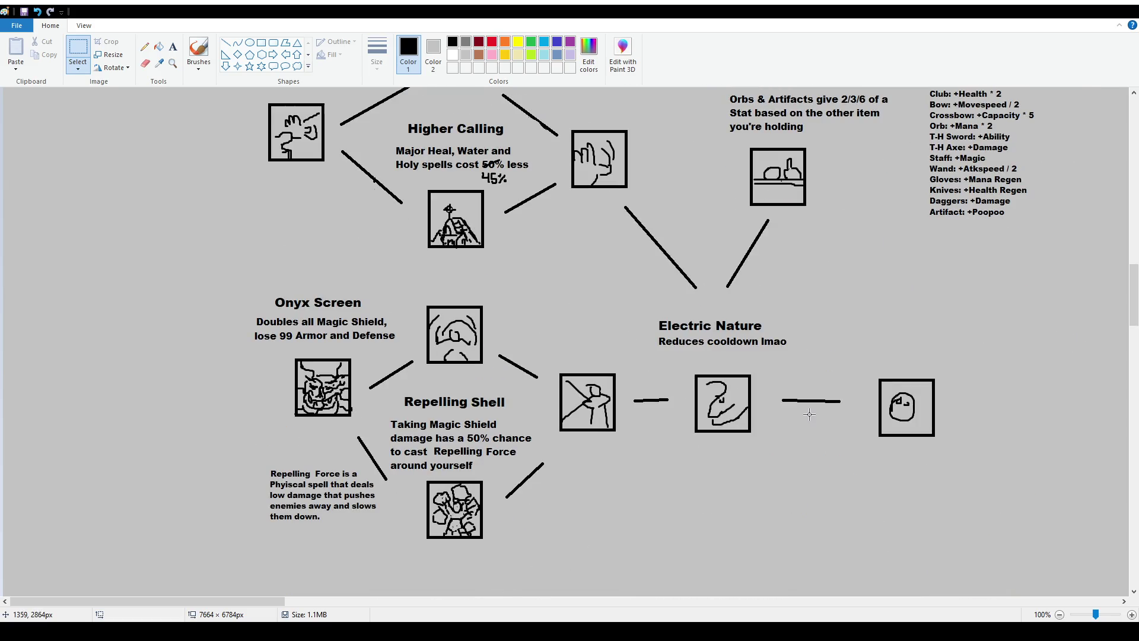
scroll(814, 422, "up", 2)
scroll(813, 422, "up", 2)
scroll(813, 421, "up", 2)
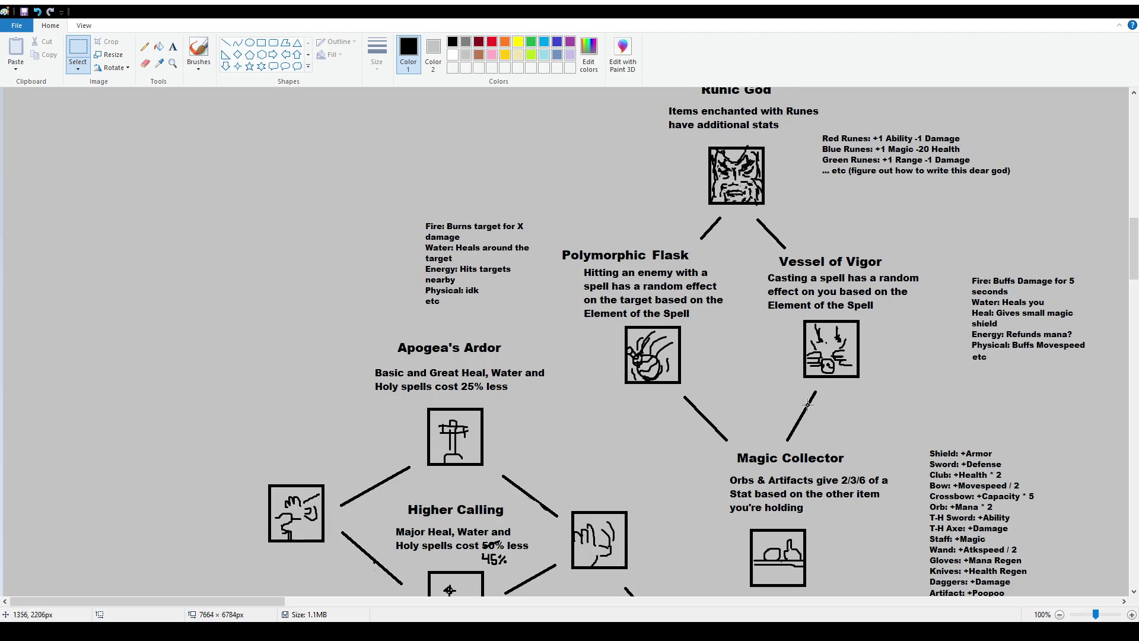
left_click_drag(725, 444, 884, 585)
Select Vessel of Vigor, then Runic God, clear the selection and zoom out to 50%.
left_click_drag(737, 227, 945, 386)
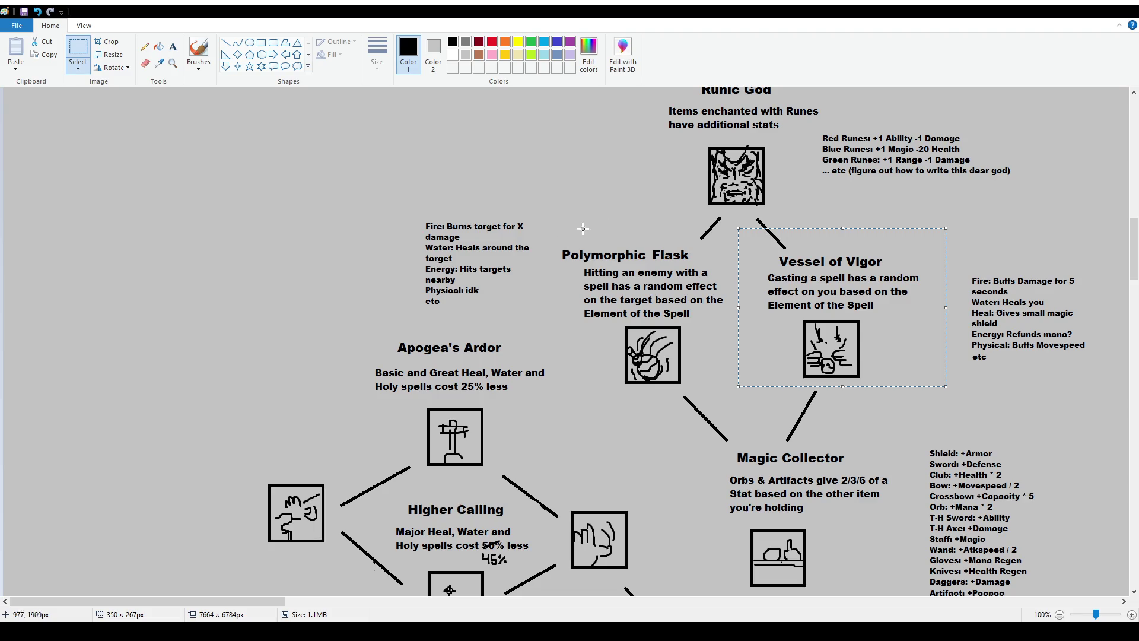
scroll(561, 236, "up", 2)
mouse_move(661, 194)
left_mouse_down()
mouse_move(750, 281)
mouse_move(1039, 339)
left_mouse_up()
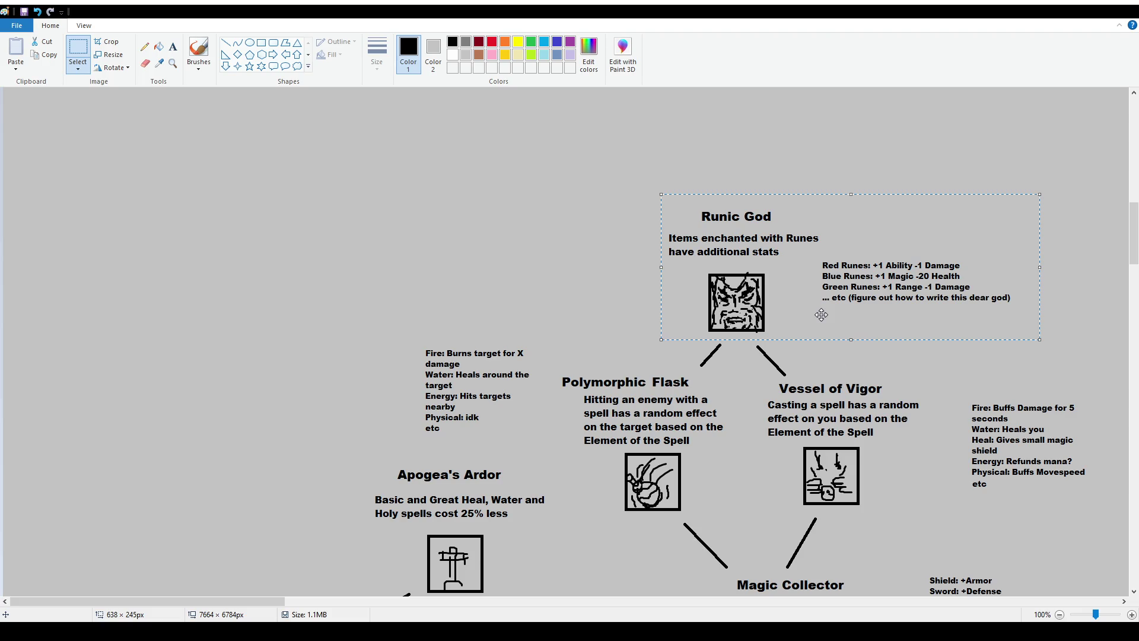
left_click(456, 303)
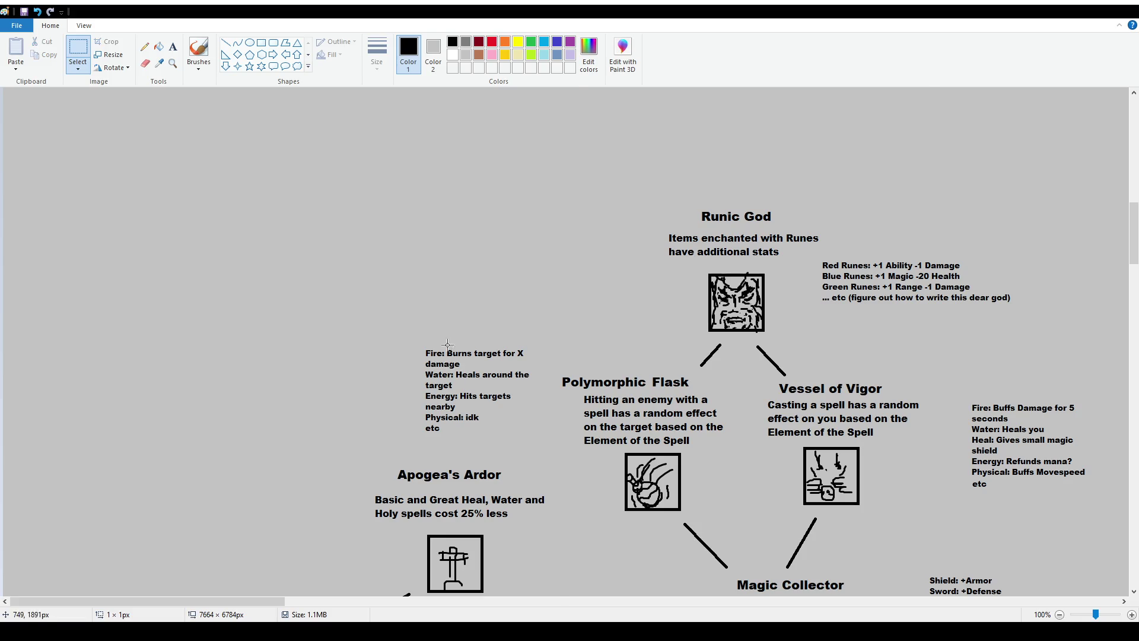
scroll(456, 304, "down", 1, "ctrl")
scroll(456, 303, "down", 2)
scroll(457, 304, "down", 2)
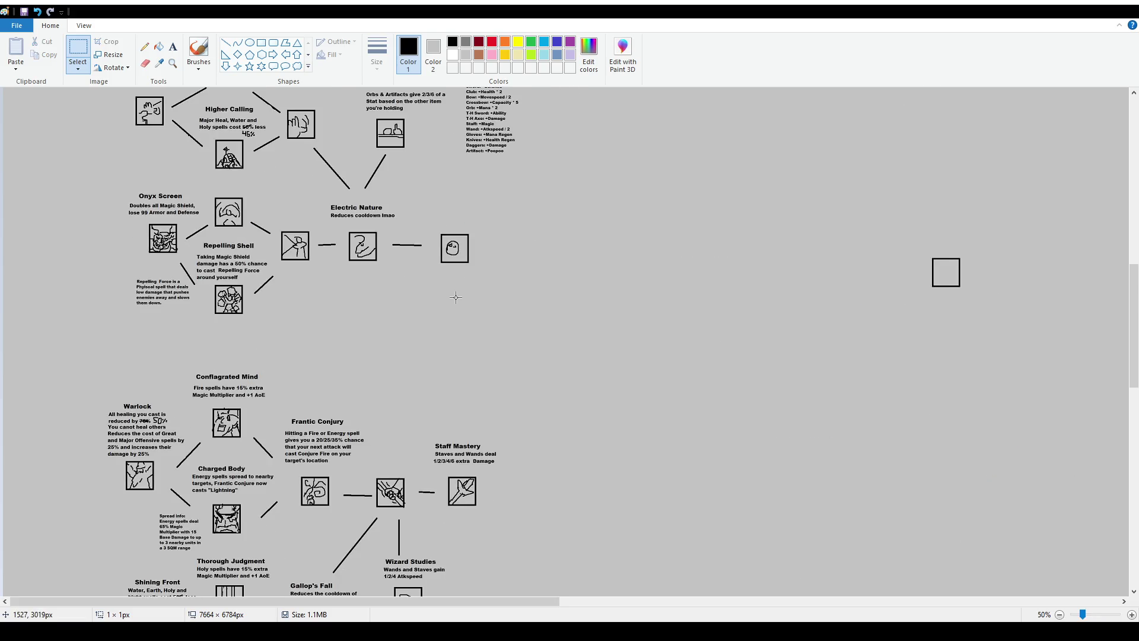
Pan and scroll across the 50% canvas to survey the whole skill tree.
scroll(456, 303, "down", 8)
scroll(509, 454, "down", 4)
left_click_drag(507, 601, 733, 601)
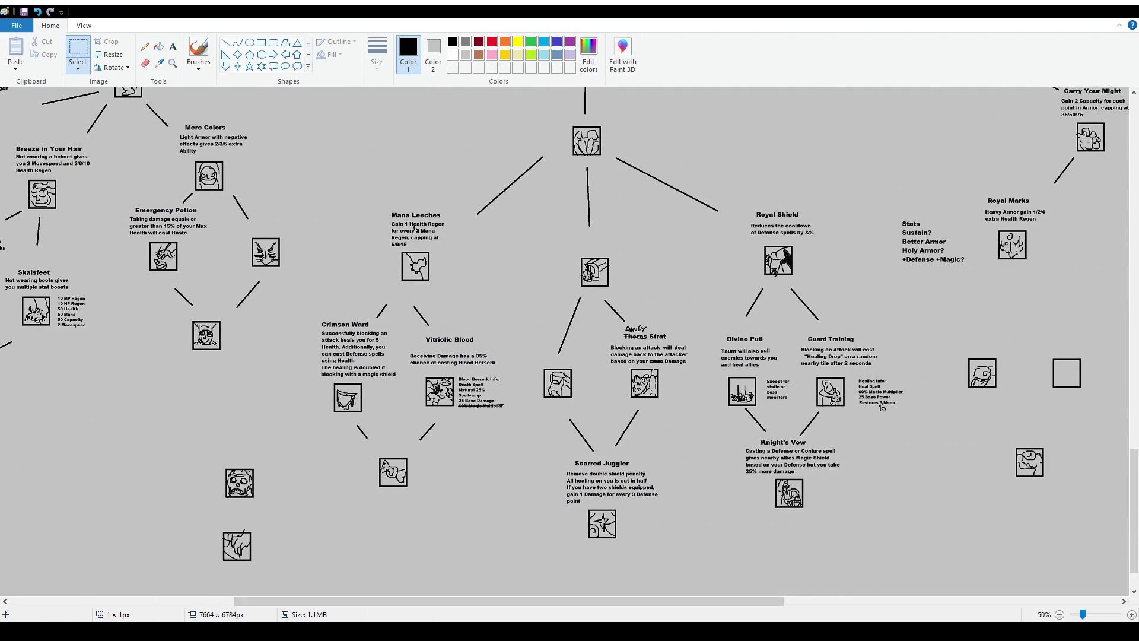
left_click_drag(415, 601, 186, 601)
scroll(186, 469, "up", 1)
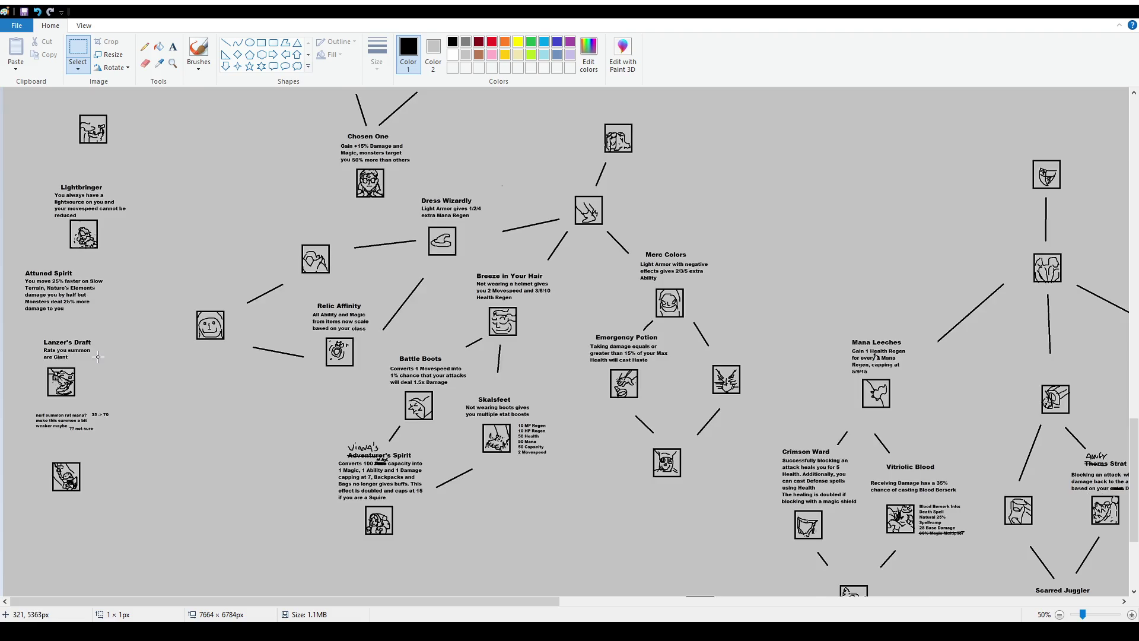
scroll(155, 385, "up", 2)
scroll(132, 305, "up", 3)
scroll(132, 306, "up", 2)
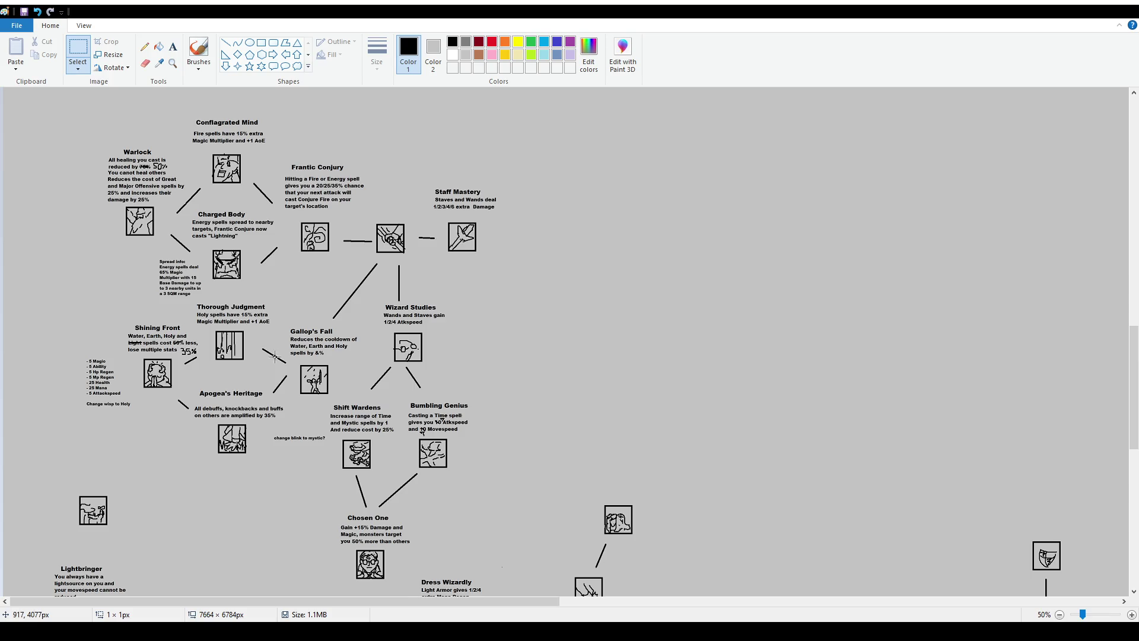
scroll(271, 355, "up", 7)
scroll(277, 356, "up", 3)
scroll(552, 329, "up", 4)
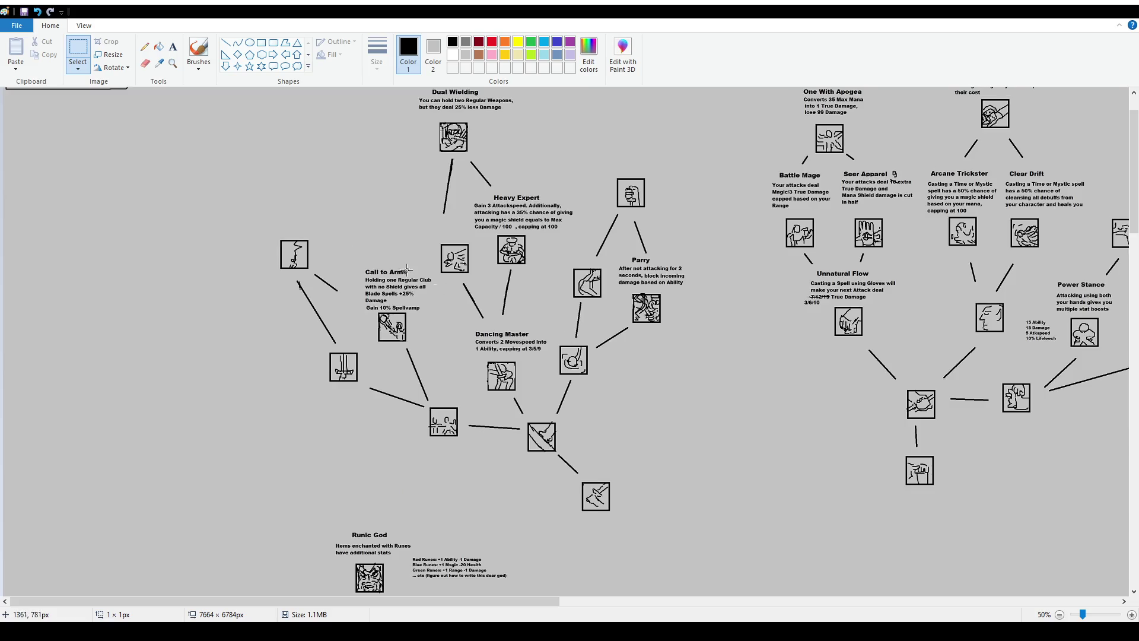
scroll(469, 290, "up", 1)
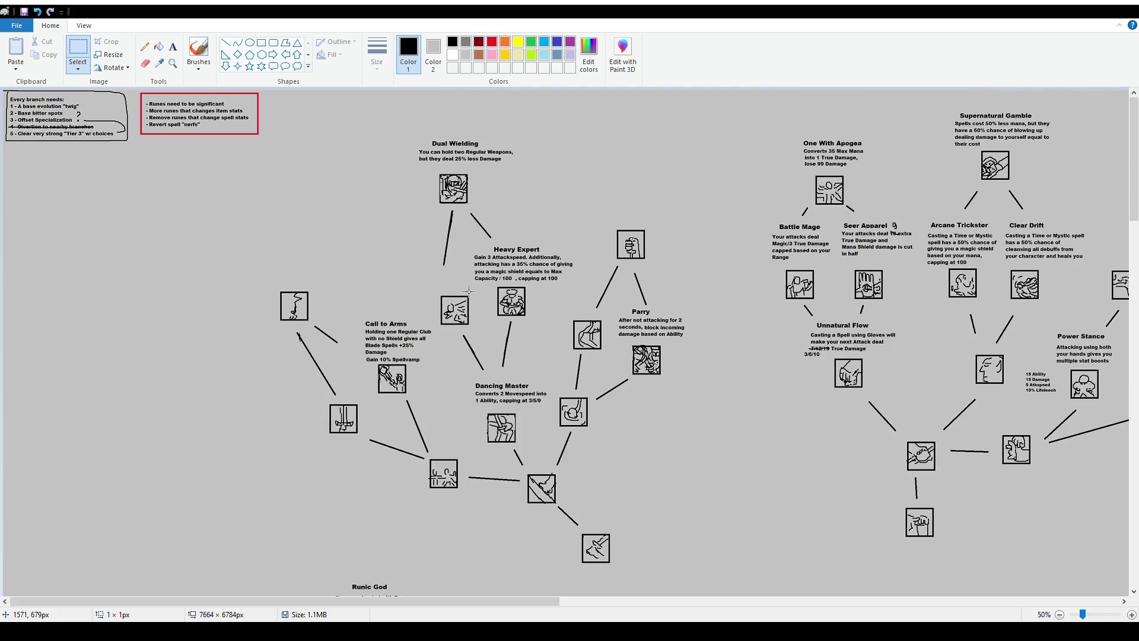
mouse_move(545, 600)
left_mouse_down()
mouse_move(977, 617)
mouse_move(593, 575)
left_mouse_up()
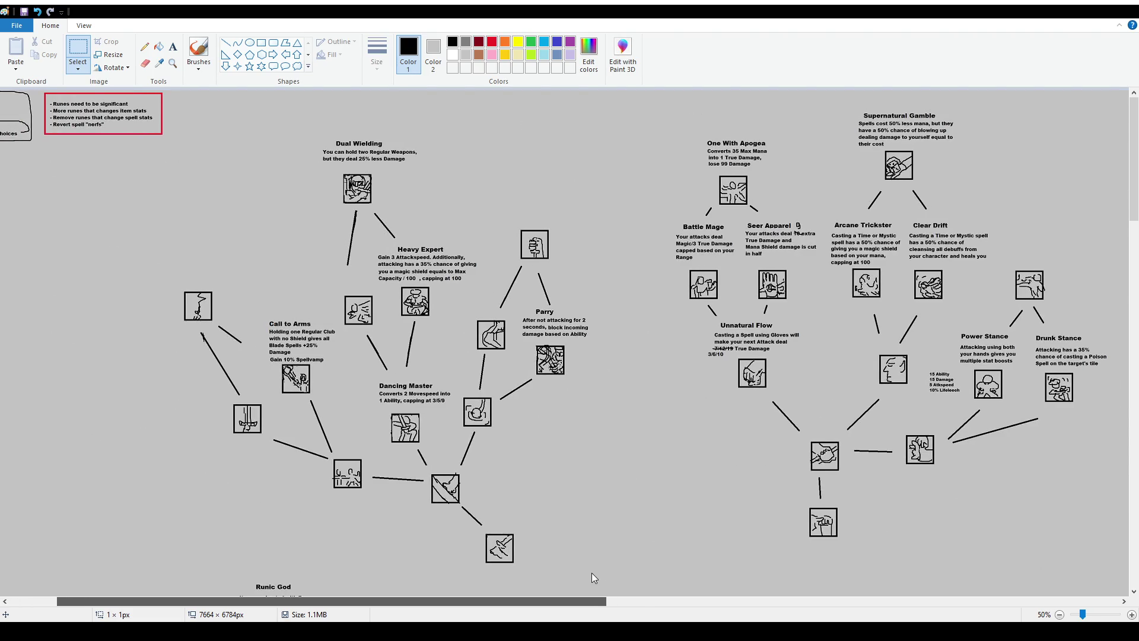
left_click_drag(592, 572, 561, 575)
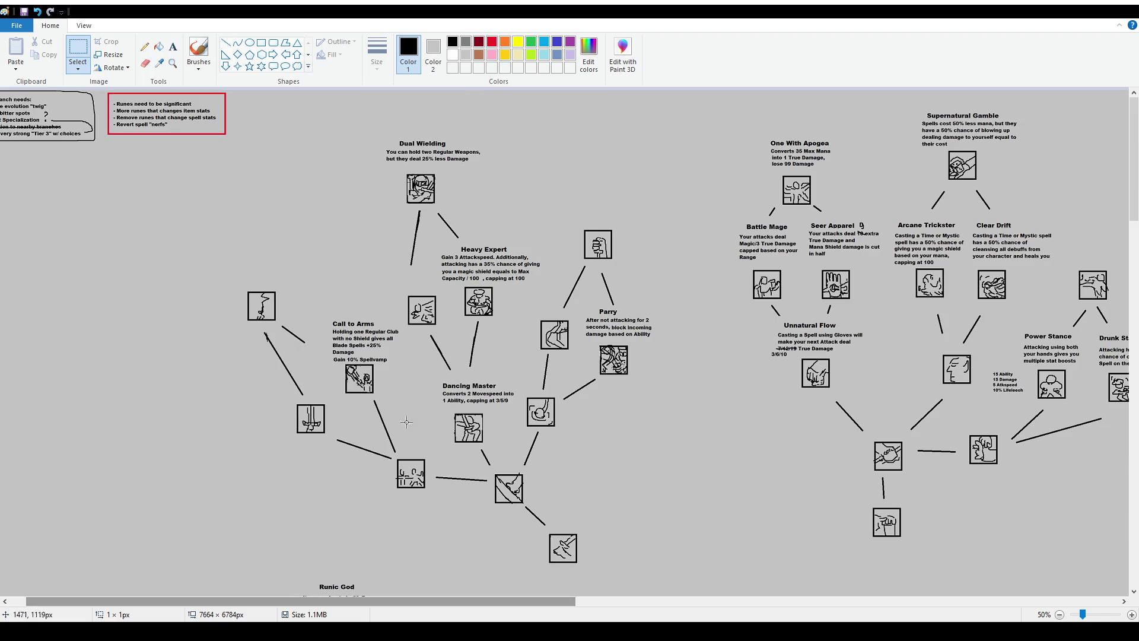
scroll(379, 368, "down", 5)
scroll(379, 369, "down", 3)
scroll(379, 368, "down", 2)
scroll(379, 368, "down", 2)
Select and clear a small area near Shining Front, then return to Runic God at 100%.
left_click_drag(149, 454, 182, 505)
left_click(221, 522)
scroll(333, 463, "down", 5)
scroll(427, 444, "down", 3)
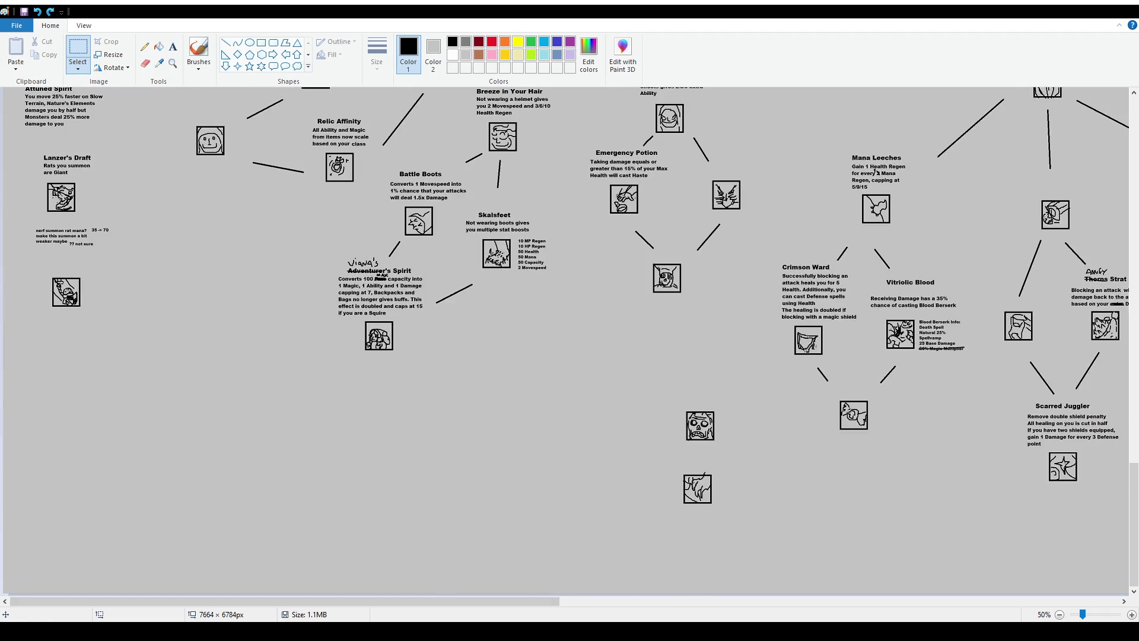
left_click_drag(465, 605, 720, 605)
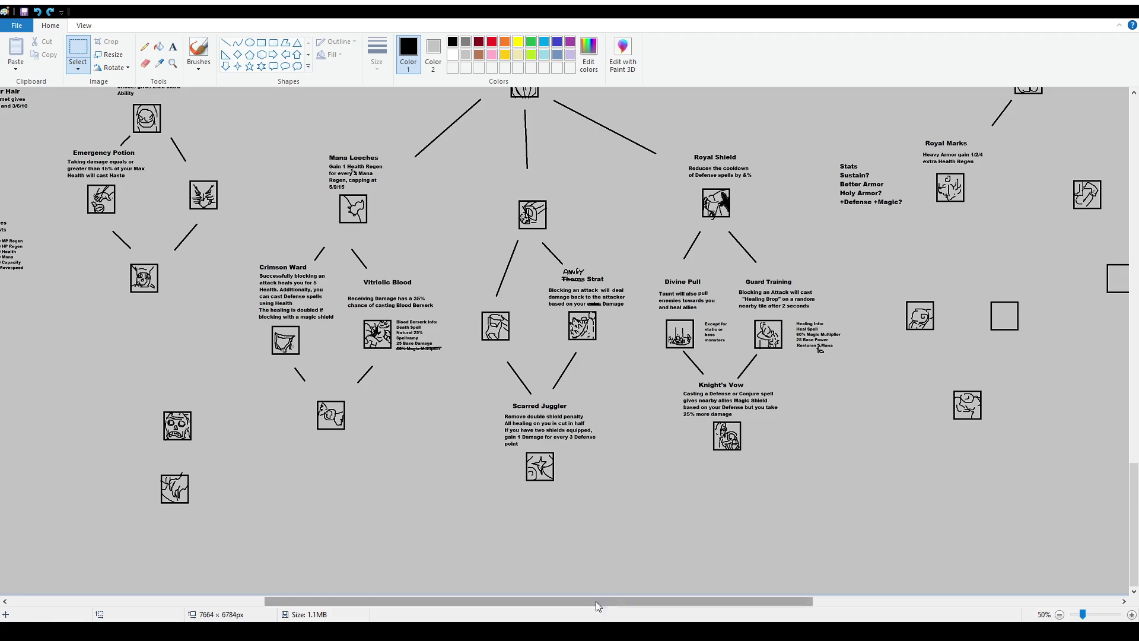
left_click_drag(616, 601, 361, 601)
scroll(480, 322, "up", 10)
scroll(462, 317, "up", 6)
scroll(543, 418, "up", 1)
scroll(802, 442, "down", 4)
scroll(801, 442, "down", 2)
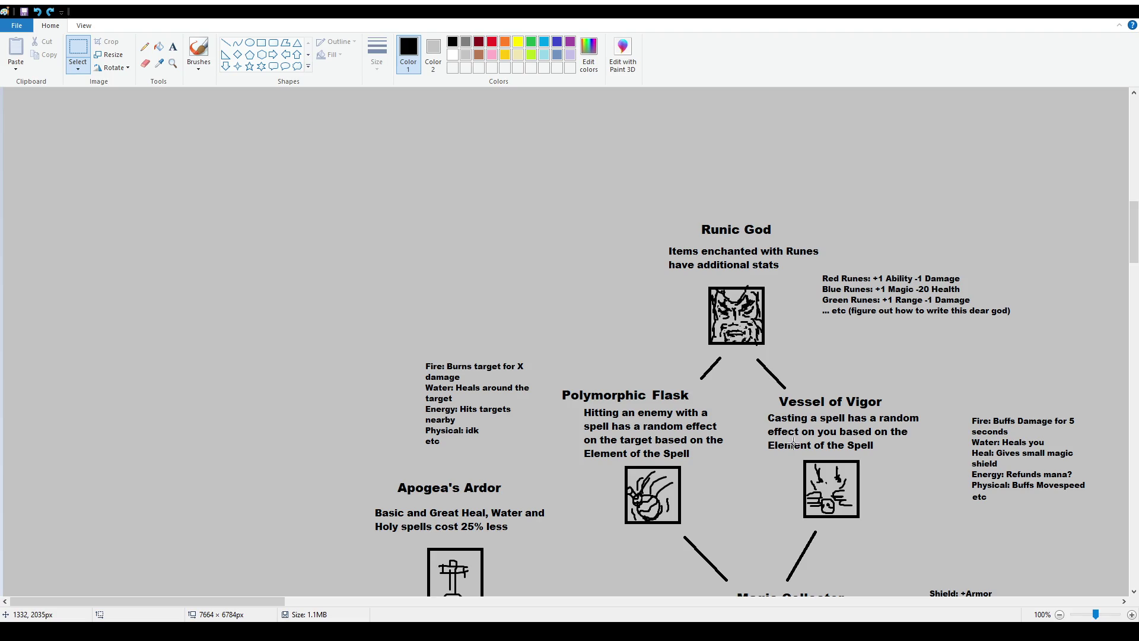
Select the Magic Collector node, its 'Orb: +Mana * 2' line and description, then deselect.
scroll(793, 444, "down", 2)
scroll(793, 444, "down", 2)
left_click_drag(713, 333, 895, 482)
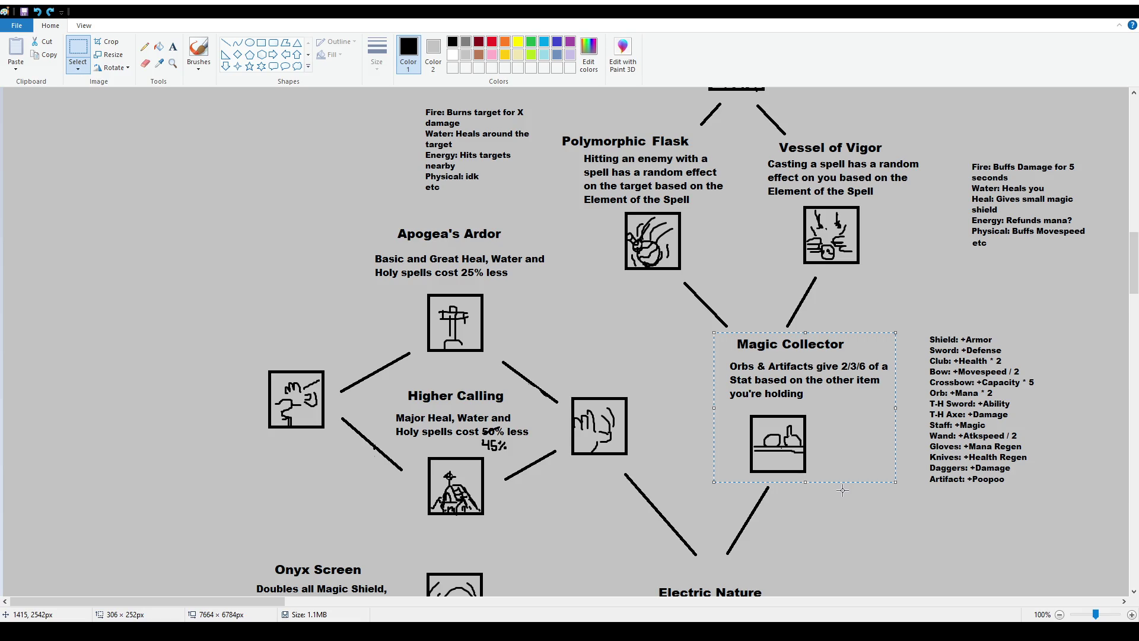
left_click_drag(924, 387, 999, 401)
left_click_drag(702, 337, 830, 394)
left_click(913, 479)
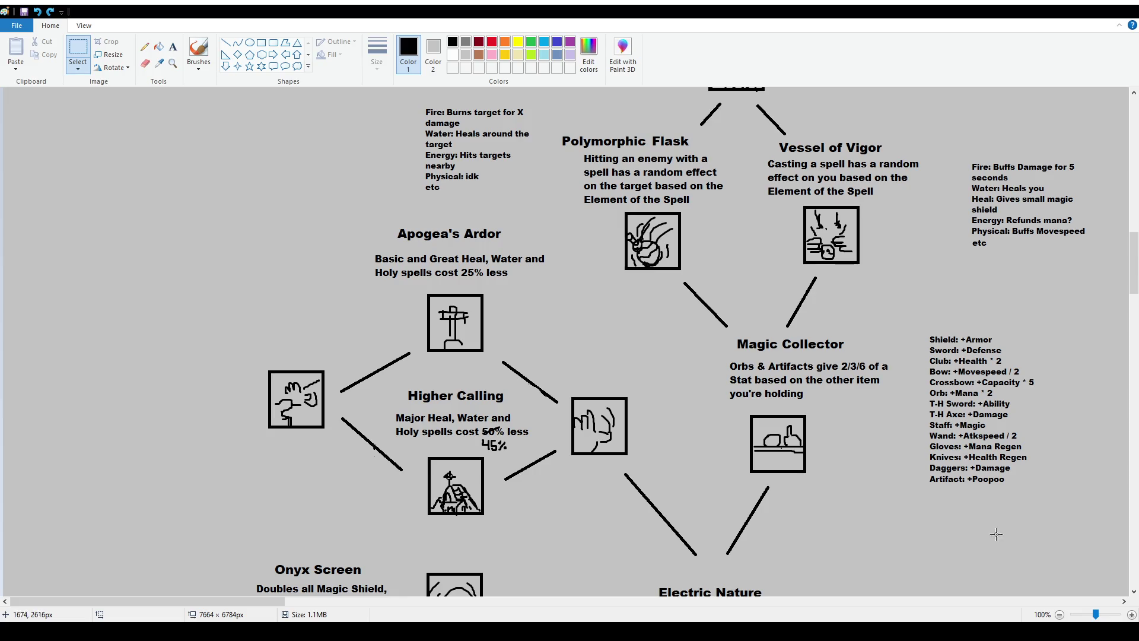
Select the 'Artifact: +Poopoo' line, deselect it, and zoom out toward Mana Leeches.
left_click_drag(925, 475, 1010, 498)
left_click(415, 354)
scroll(680, 390, "down", 1)
scroll(679, 389, "down", 5)
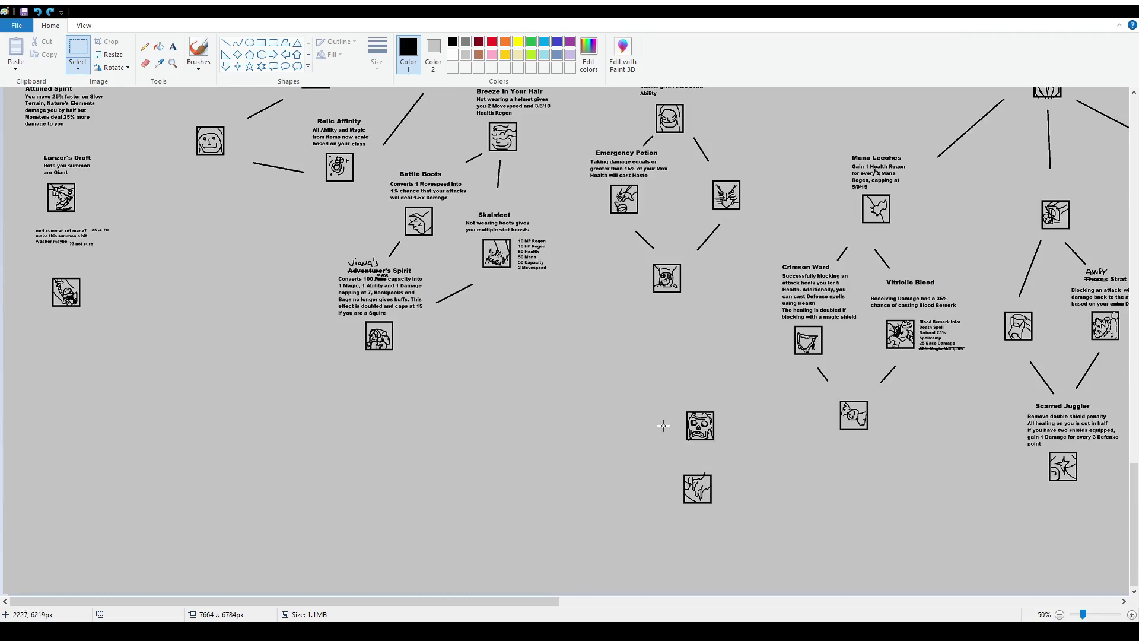
Scroll the canvas right and down to the loose boxes near Royal Marks.
left_click_drag(509, 601, 797, 601)
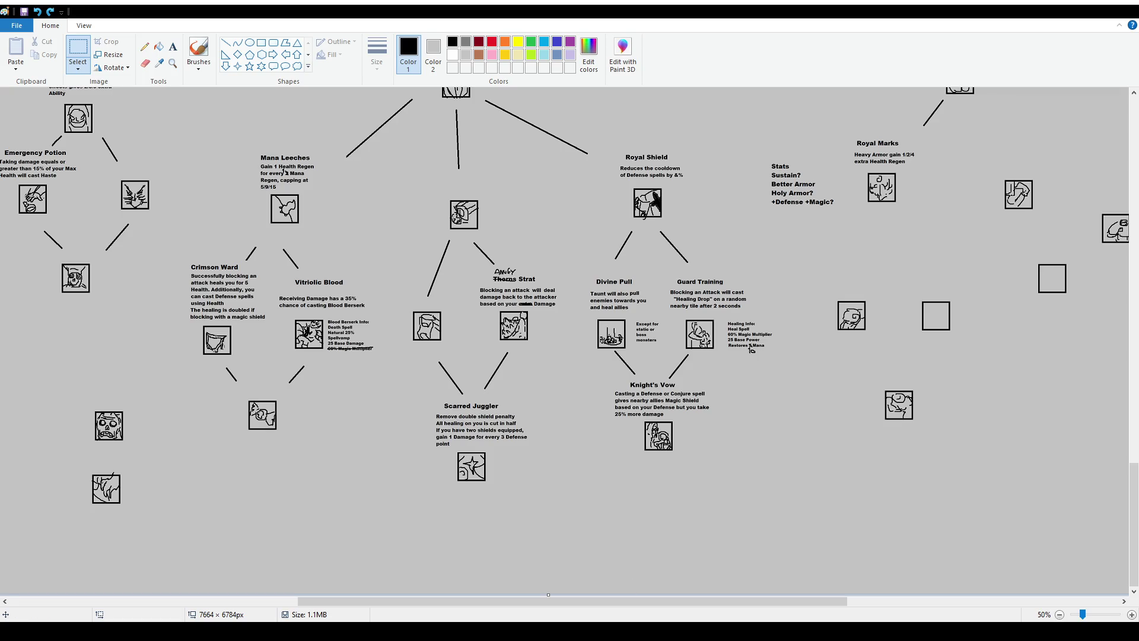
left_click_drag(572, 599, 803, 599)
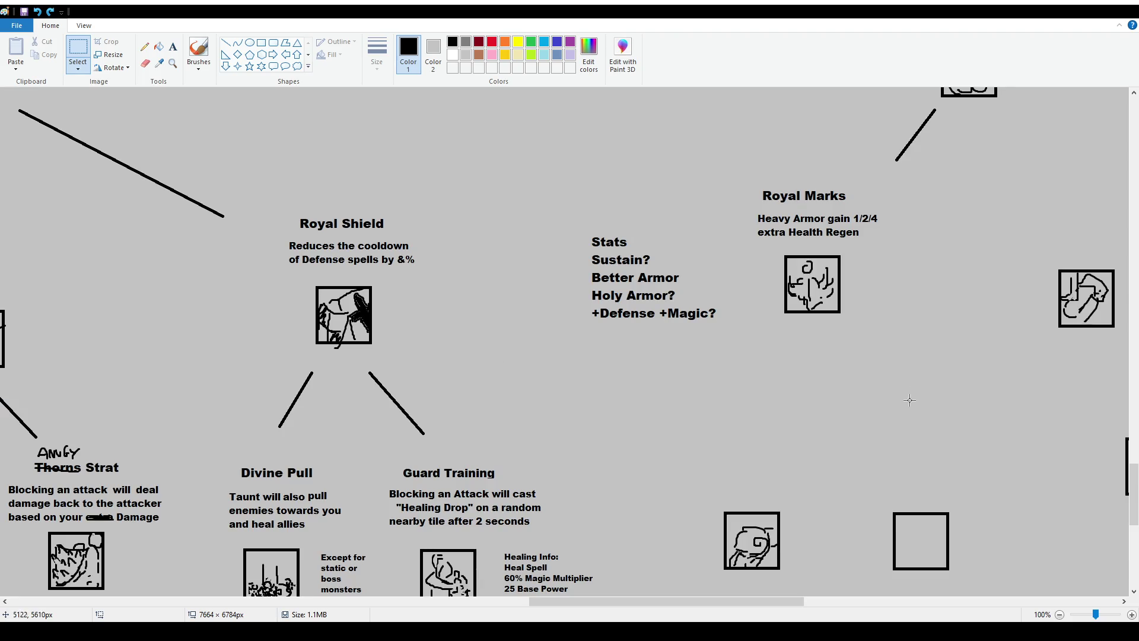
scroll(472, 368, "down", 1, "ctrl")
scroll(469, 391, "up", 1, "ctrl")
scroll(451, 374, "down", 2)
scroll(409, 349, "right", 5)
scroll(409, 348, "down", 2)
scroll(415, 356, "down", 1, "ctrl")
scroll(424, 365, "up", 2)
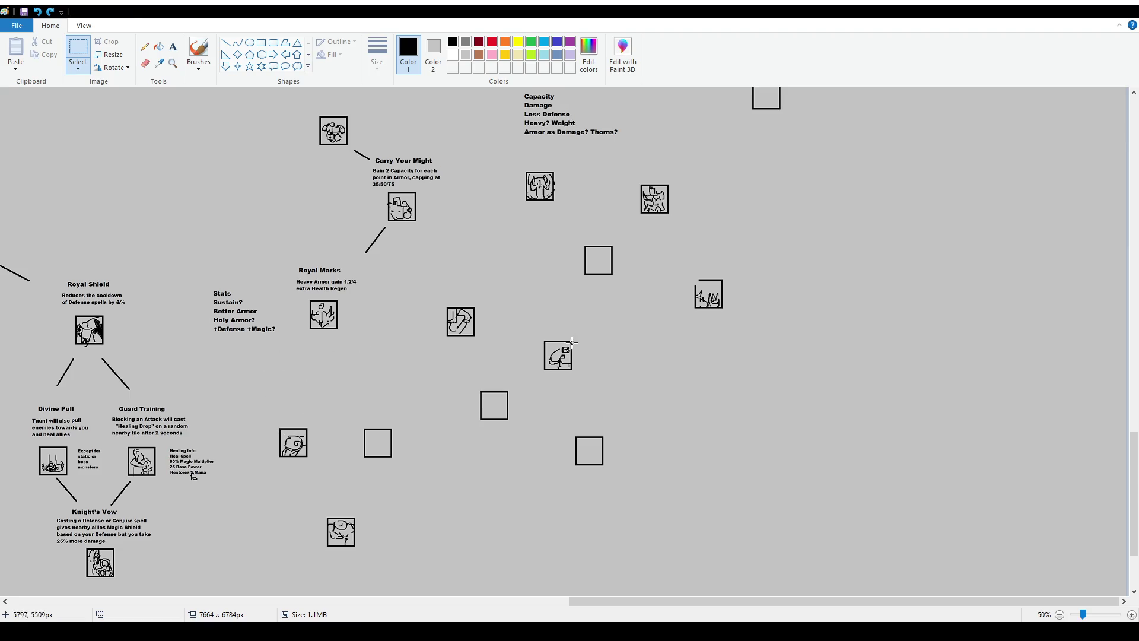
Move the drawn icon down-left and put an empty box in its old spot.
mouse_move(536, 330)
left_mouse_down()
mouse_move(591, 380)
mouse_move(456, 537)
mouse_move(438, 517)
left_mouse_up()
mouse_move(351, 417)
left_mouse_down()
mouse_move(402, 467)
mouse_move(588, 351)
mouse_move(559, 352)
left_mouse_up()
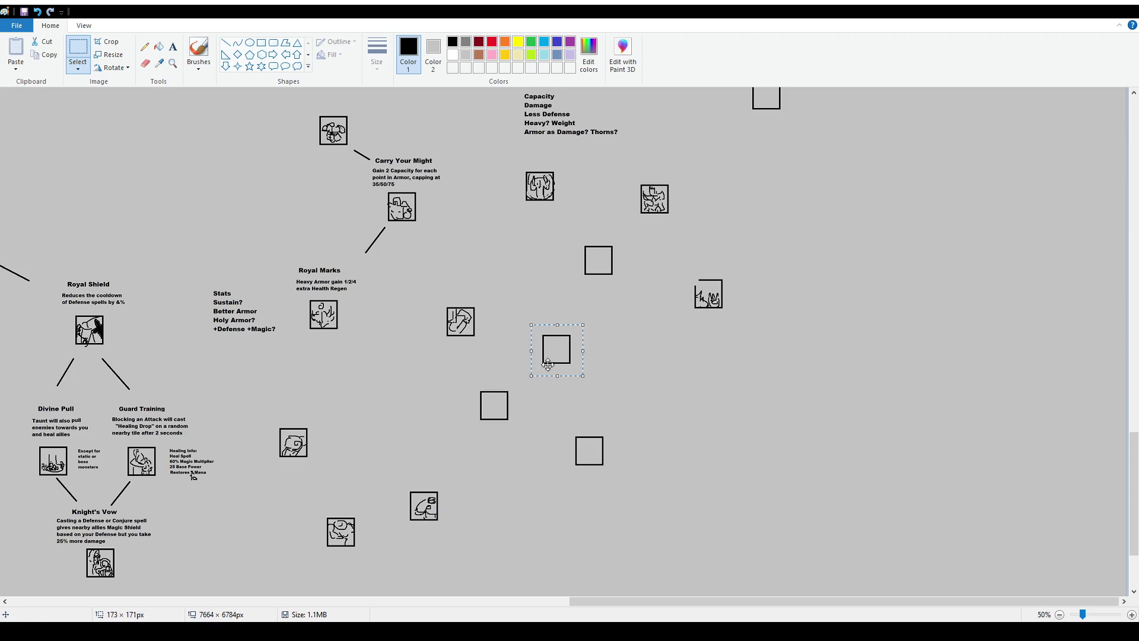
mouse_move(403, 481)
left_mouse_down()
mouse_move(465, 531)
mouse_move(395, 455)
left_mouse_up()
Drop the icon into the empty box's spot, then draw and undo trial loops around the middle boxes.
left_click(449, 470)
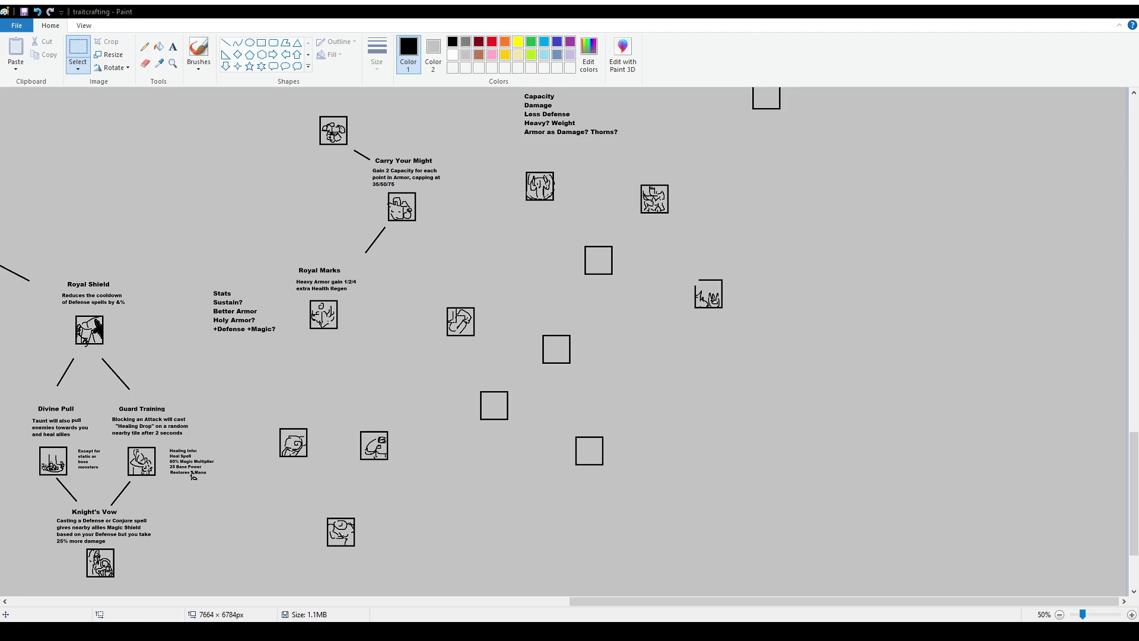
left_click(198, 54)
mouse_move(407, 355)
left_mouse_down()
mouse_move(442, 395)
mouse_move(630, 488)
mouse_move(437, 253)
mouse_move(622, 509)
mouse_move(439, 254)
mouse_move(461, 283)
left_mouse_up()
key("ctrl+z")
key("ctrl+z")
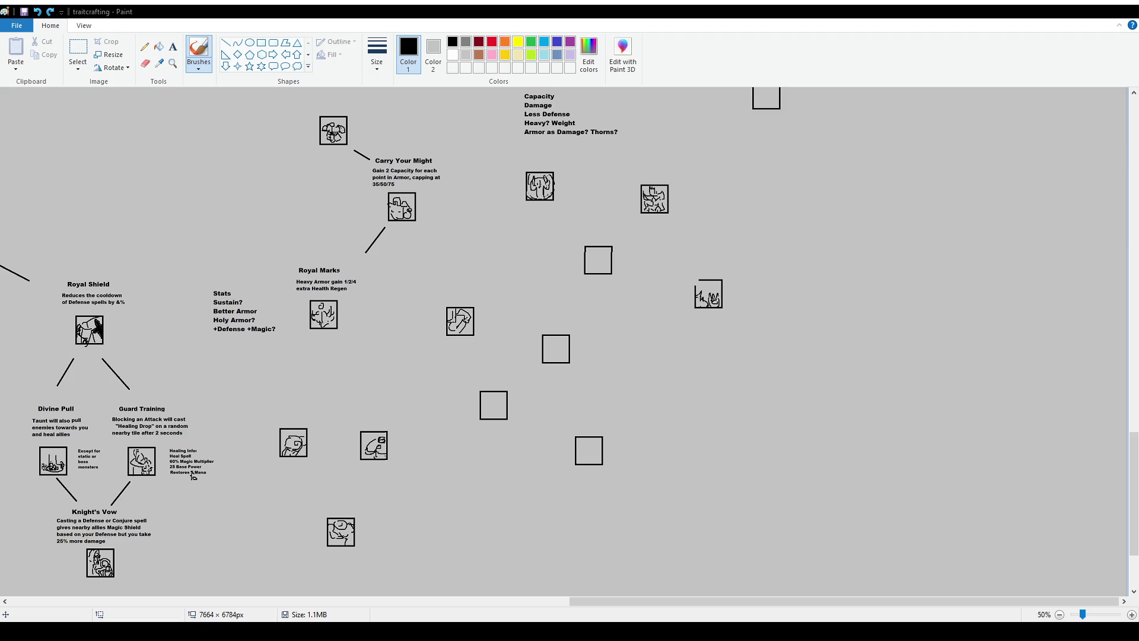
key("ctrl+z")
left_click_drag(528, 353, 568, 391)
key("ctrl+z")
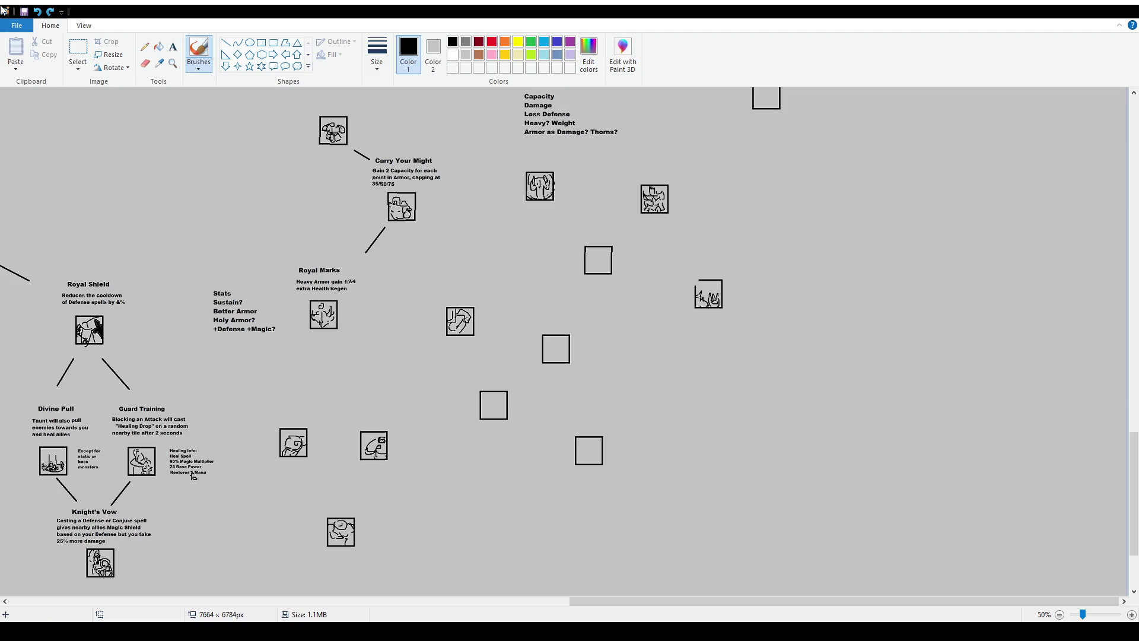
Nudge the icon beside Royal Marks slightly up, then try and undo a loop around the right icons.
left_click(77, 51)
mouse_move(423, 297)
left_mouse_down()
mouse_move(493, 355)
mouse_move(463, 314)
left_mouse_up()
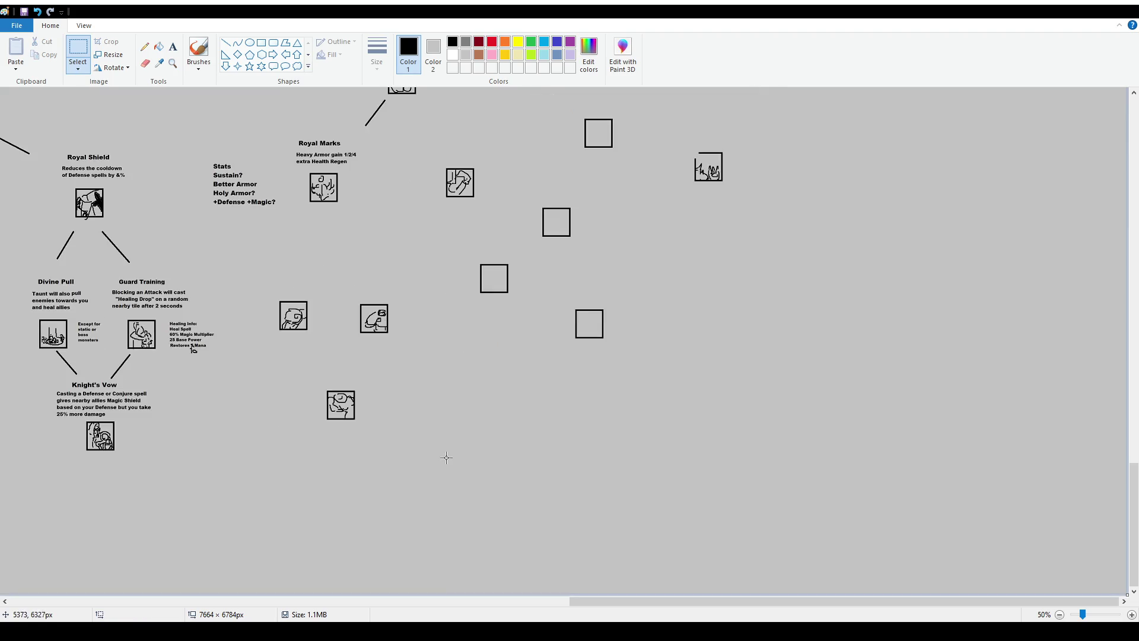
left_click(199, 50)
mouse_move(493, 204)
left_mouse_down()
mouse_move(679, 320)
mouse_move(590, 113)
mouse_move(362, 160)
mouse_move(398, 234)
mouse_move(522, 239)
left_mouse_up()
key("ctrl+z")
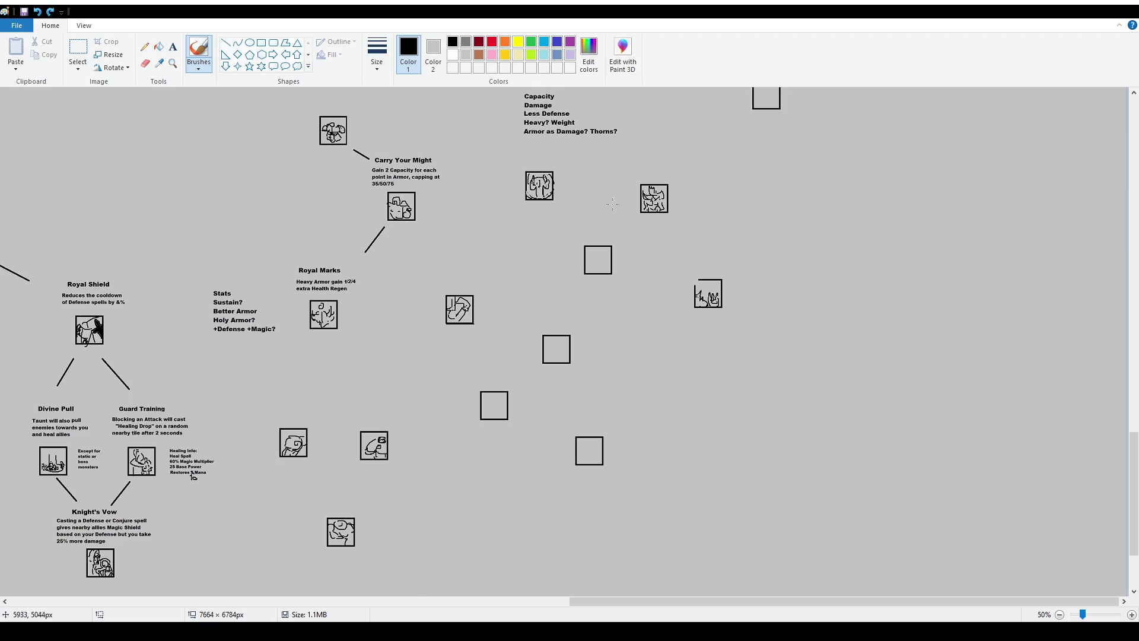
Draw trial brush strokes around the icons near Royal Marks, undoing most of them.
mouse_move(631, 183)
left_mouse_down()
mouse_move(663, 226)
mouse_move(672, 180)
mouse_move(637, 167)
left_mouse_up()
key("ctrl+z")
key("ctrl+z")
scroll(432, 309, "down", 3)
mouse_move(342, 128)
left_mouse_down()
mouse_move(281, 180)
mouse_move(307, 130)
left_mouse_up()
key("ctrl+z")
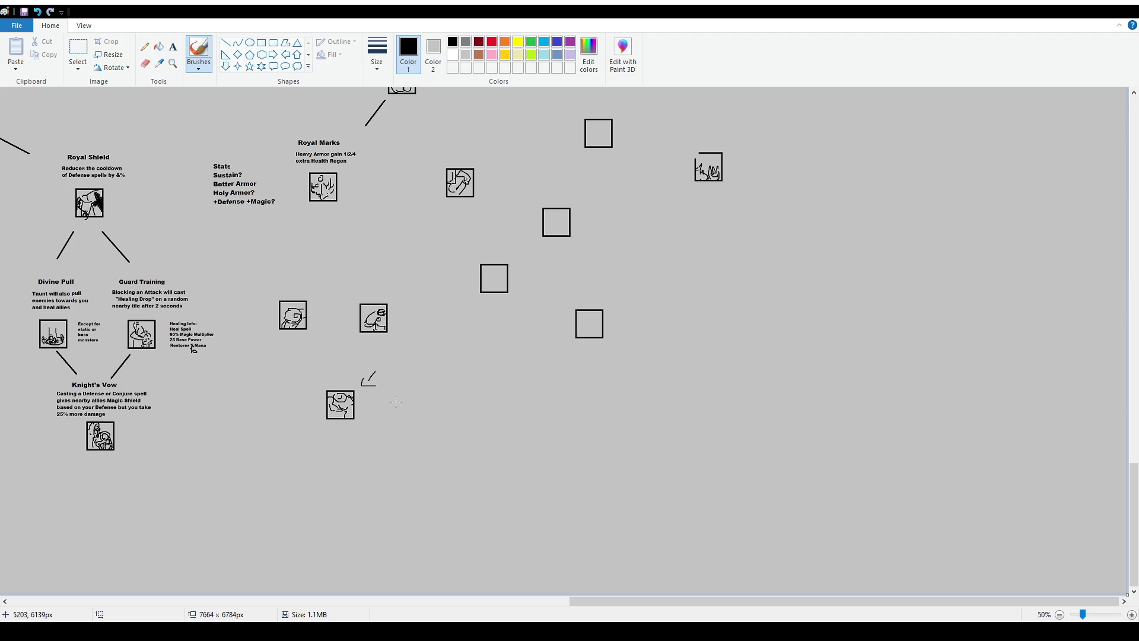
scroll(485, 403, "up", 2)
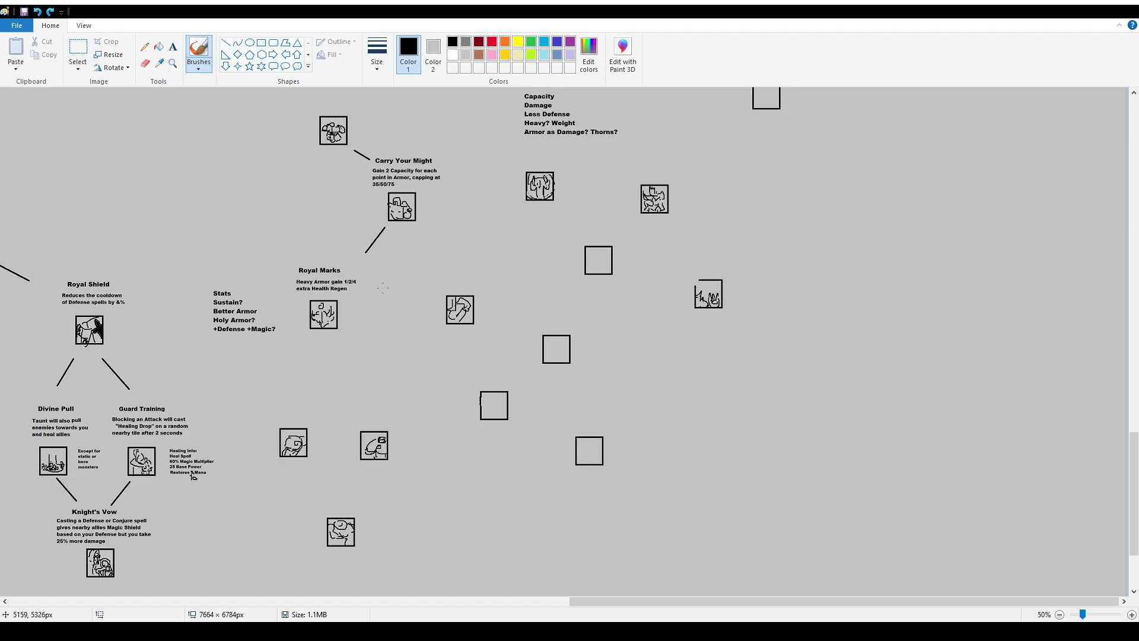
mouse_move(392, 307)
left_mouse_down()
mouse_move(508, 468)
mouse_move(653, 409)
mouse_move(483, 255)
mouse_move(393, 279)
mouse_move(436, 396)
left_mouse_up()
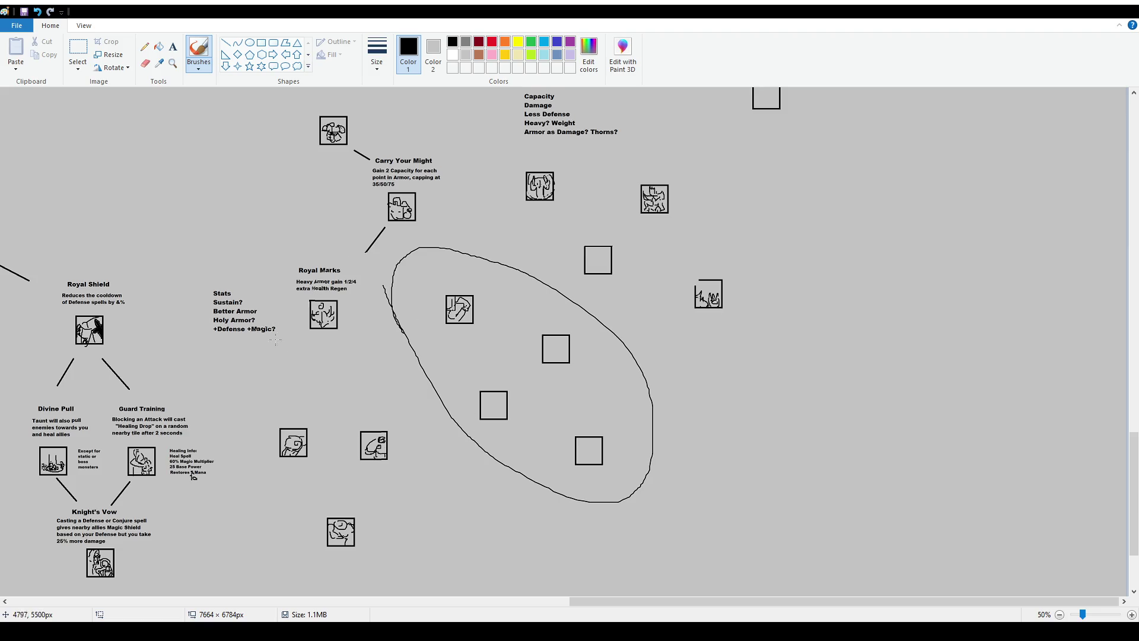
key("ctrl+z")
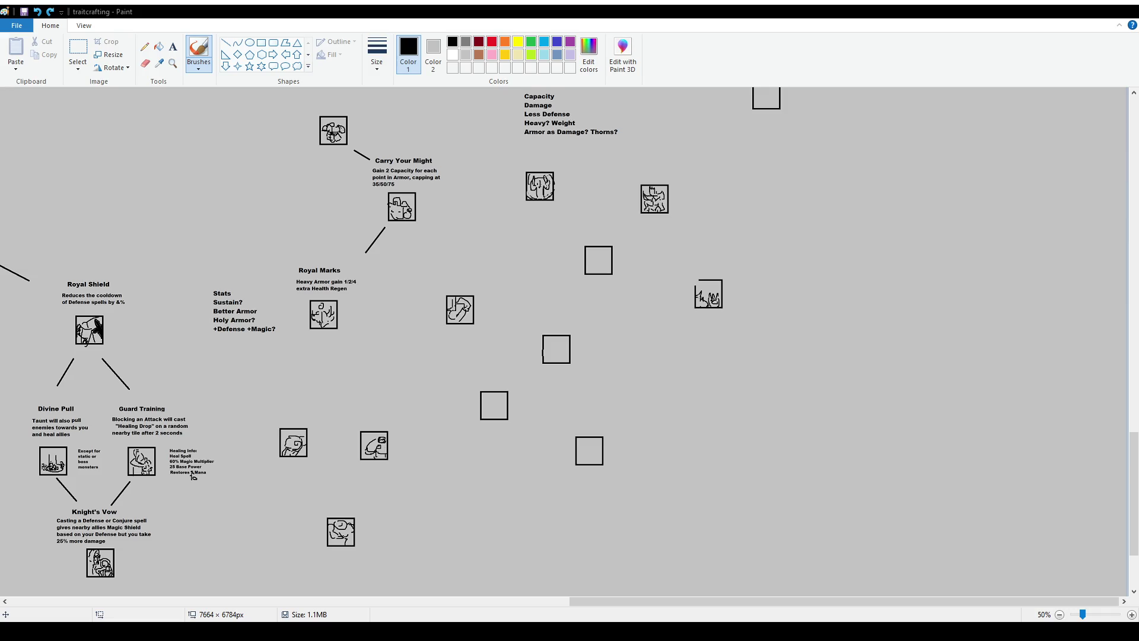
mouse_move(514, 194)
left_mouse_down()
mouse_move(649, 176)
mouse_move(515, 181)
left_mouse_up()
key("ctrl+z")
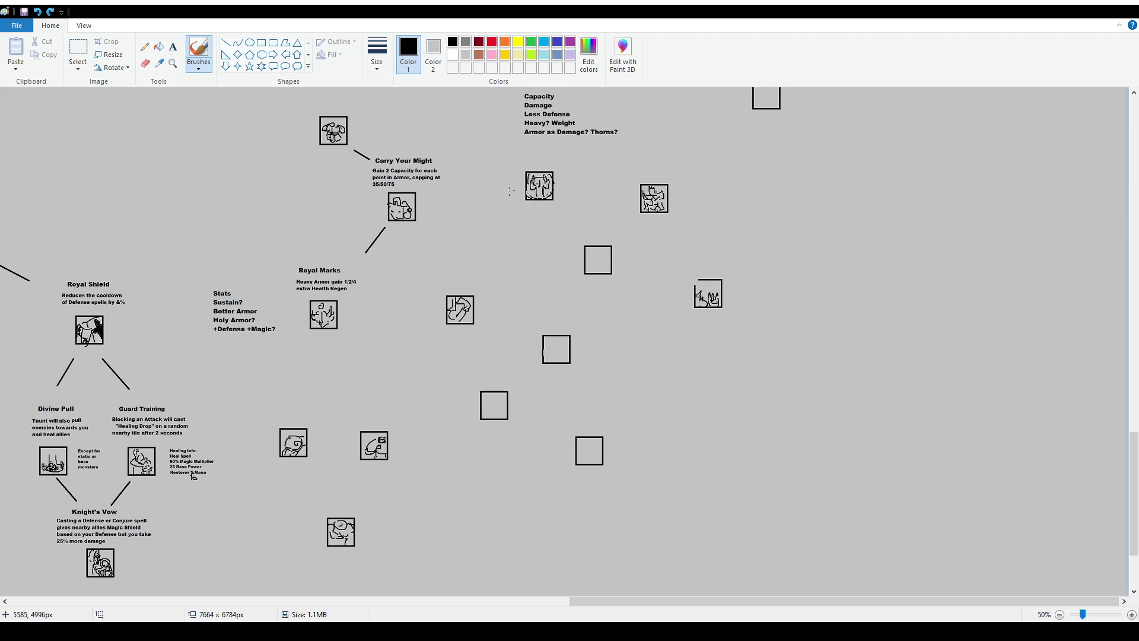
mouse_move(398, 322)
left_mouse_down()
mouse_move(257, 414)
mouse_move(394, 325)
mouse_move(414, 329)
left_mouse_up()
key("ctrl+z")
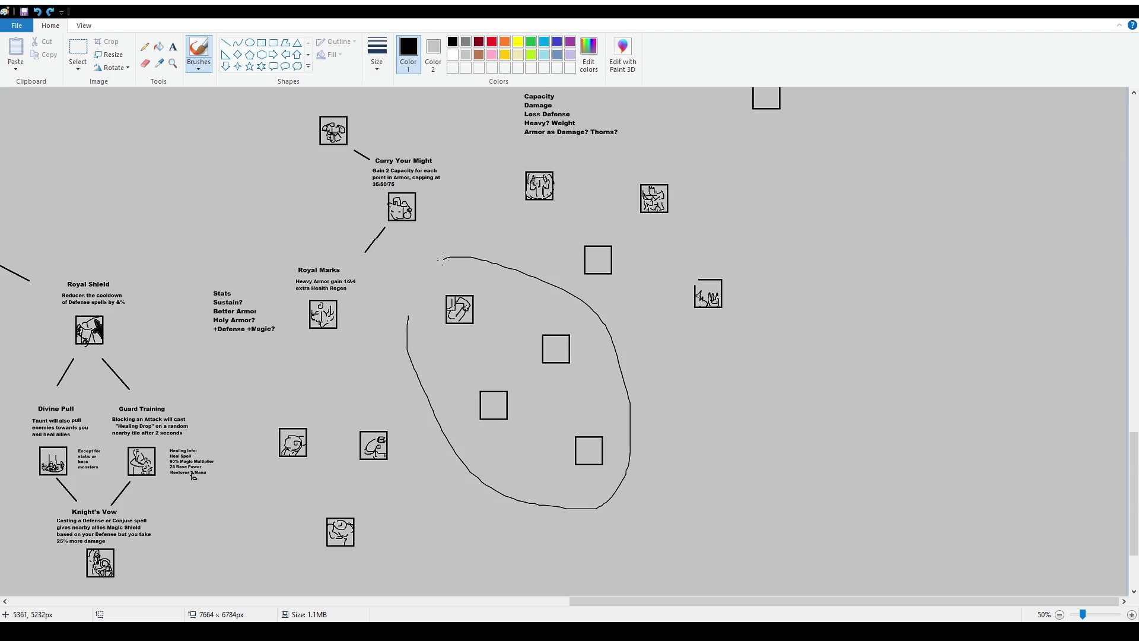
key("ctrl+z")
mouse_move(436, 288)
left_mouse_down()
mouse_move(408, 295)
mouse_move(445, 272)
mouse_move(442, 350)
mouse_move(492, 279)
left_mouse_up()
key("ctrl+z")
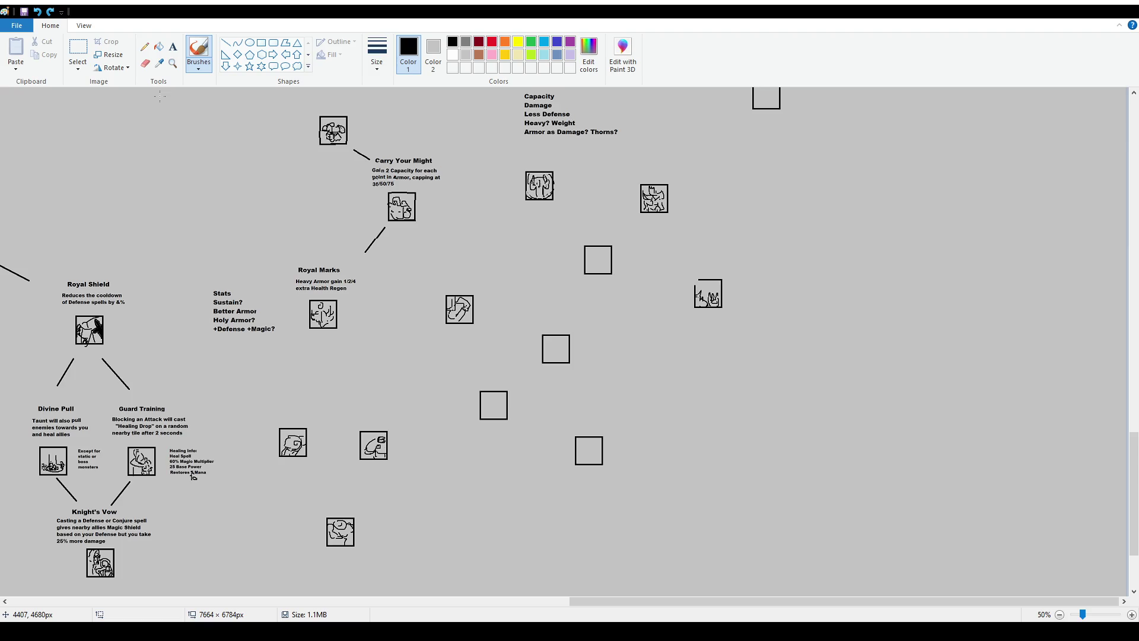
left_click(172, 46)
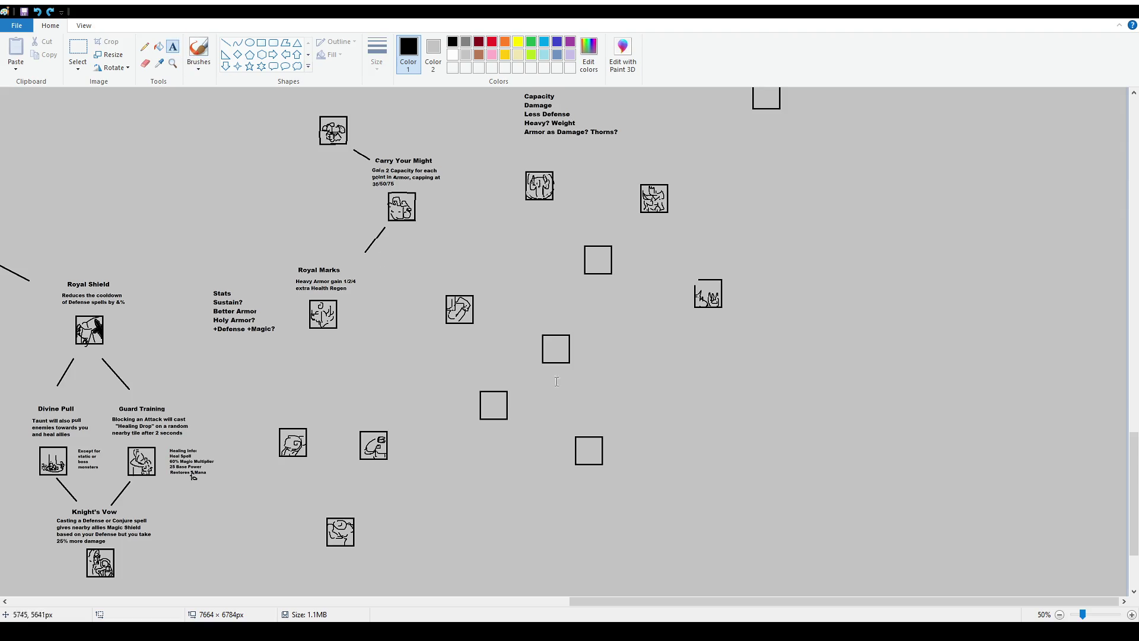
Add a text note right of the lower boxes reading 'Manaleech', 'Reflect Spells' and 'CC?'.
left_click_drag(638, 406, 768, 471)
type("Manaleech ")
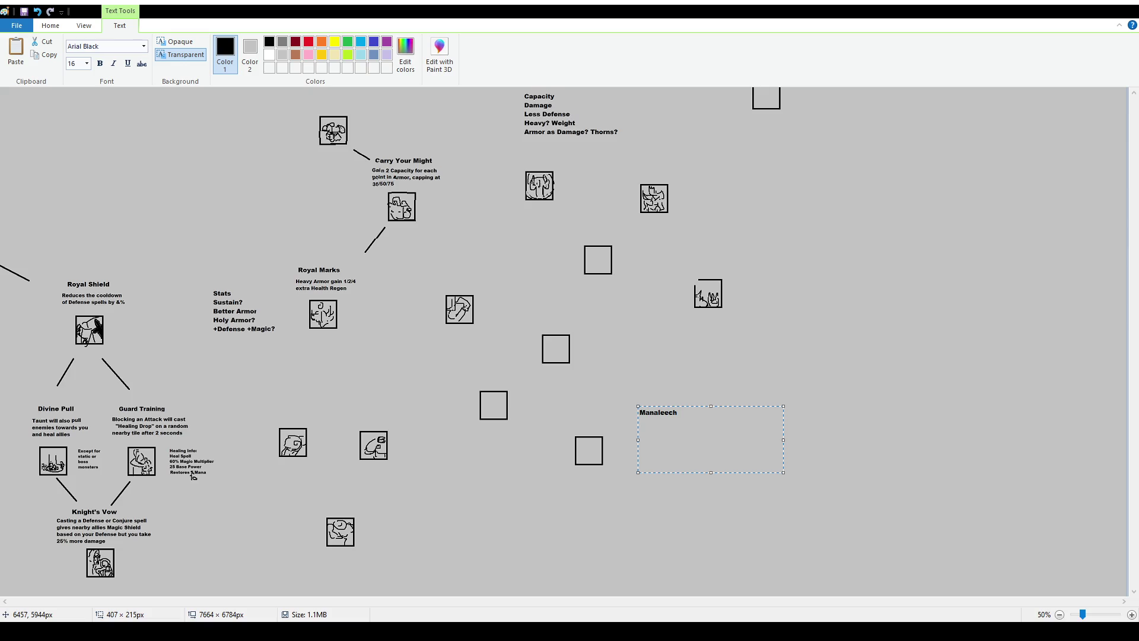
type("Reflect Spells")
type("Ab")
key("BackSpace")
Add a fourth line 'Use Magic against Magic', correcting typos, and finish the text.
key("BackSpace")
type("CC?")
key("Return")
type("Use Magic againstMagi")
key("BackSpace")
key("BackSpace")
key("BackSpace")
key("BackSpace")
type("Magic")
key("BackSpace")
key("BackSpace")
key("BackSpace")
key("BackSpace")
type("Mag")
key("BackSpace")
key("BackSpace")
key("BackSpace")
type("Magic")
left_click(440, 325)
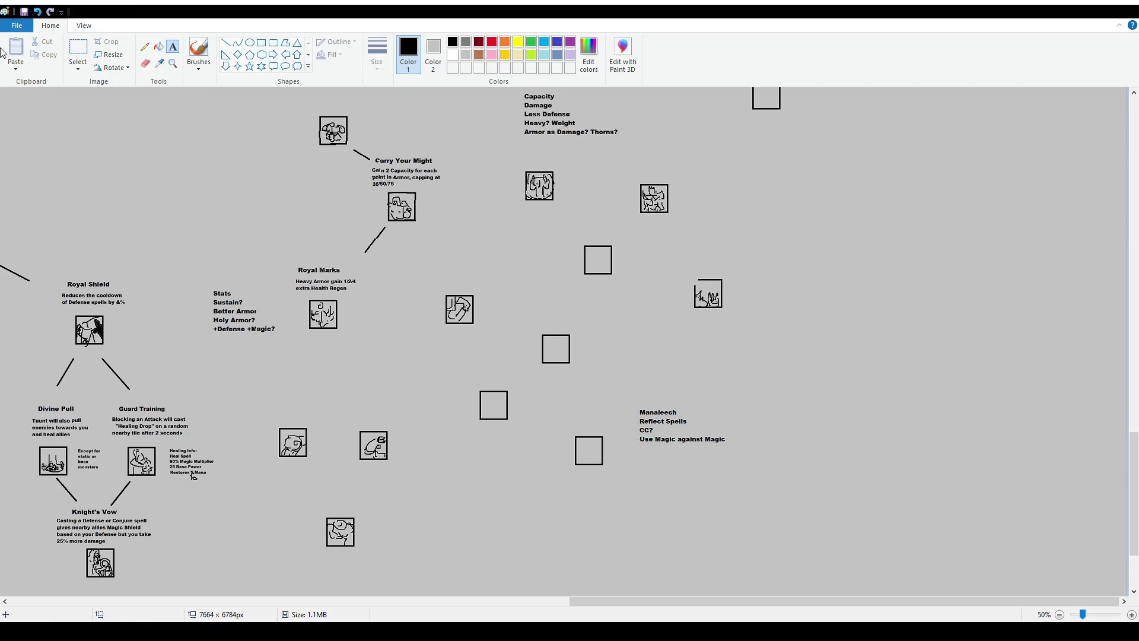
Select the Manaleech notes and nudge them slightly down and right.
left_click(78, 54)
left_click_drag(627, 389, 749, 466)
left_click_drag(688, 433, 704, 452)
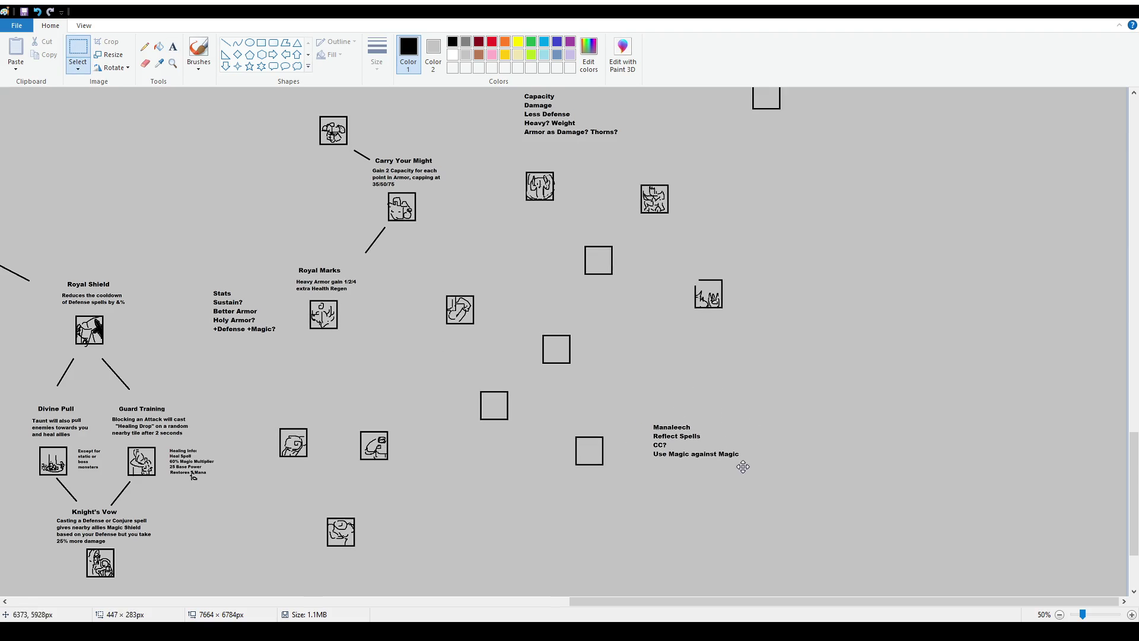
scroll(539, 283, "up", 4)
scroll(539, 283, "down", 2)
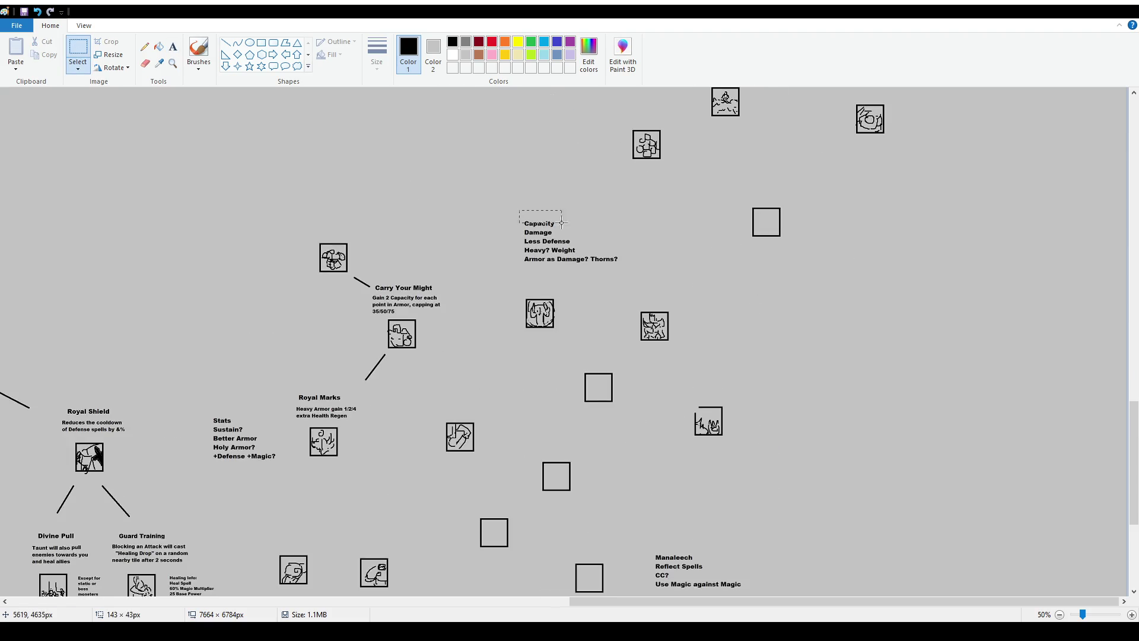
Trial-select the Capacity notes, the Stats and Royal Marks area and the 'Use Magic against Magic' line, clearing each.
left_click_drag(519, 210, 576, 229)
left_click_drag(184, 371, 379, 504)
left_click(477, 473)
scroll(283, 394, "down", 2)
left_click_drag(652, 459, 763, 472)
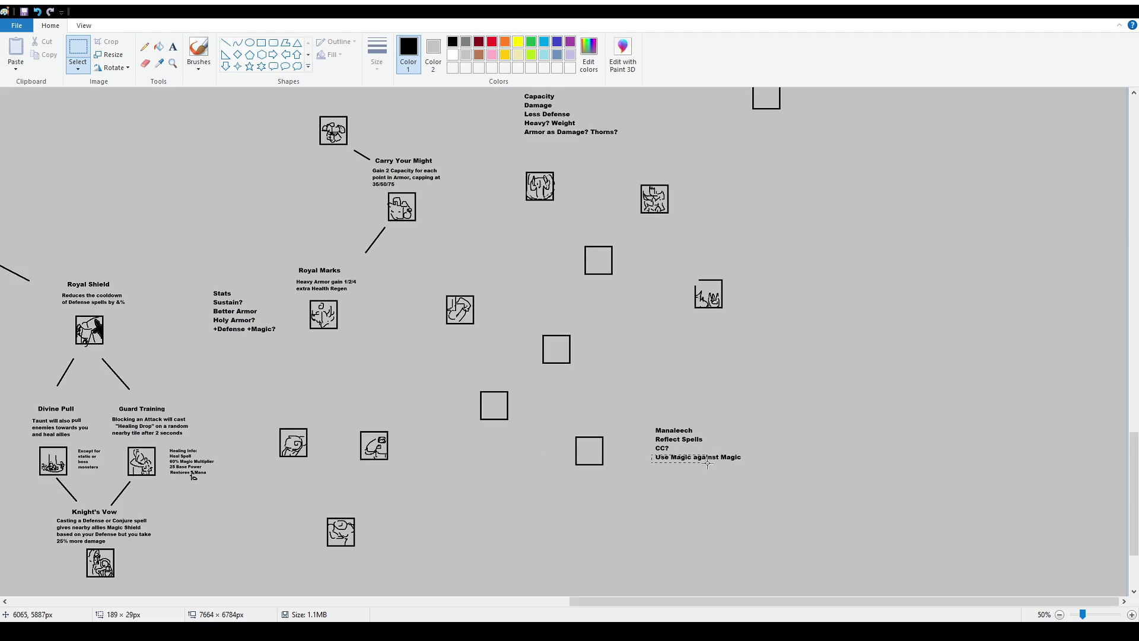
left_click(854, 473)
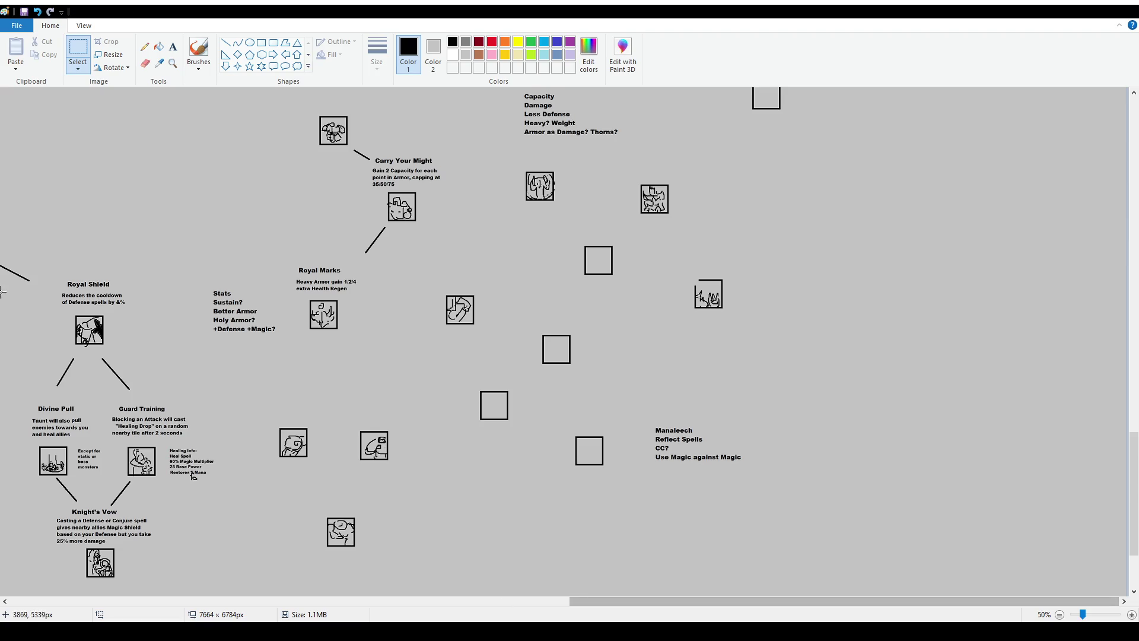
left_click(198, 50)
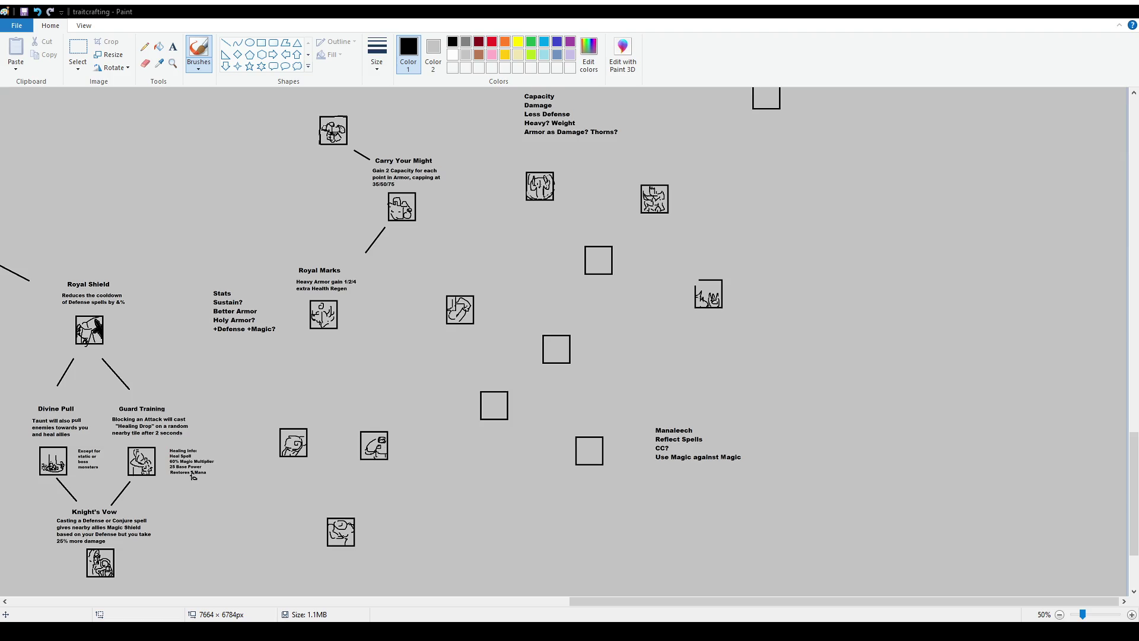
Save the skill tree, then try and undo brush circles around the icon beside Royal Marks.
key("ctrl+s")
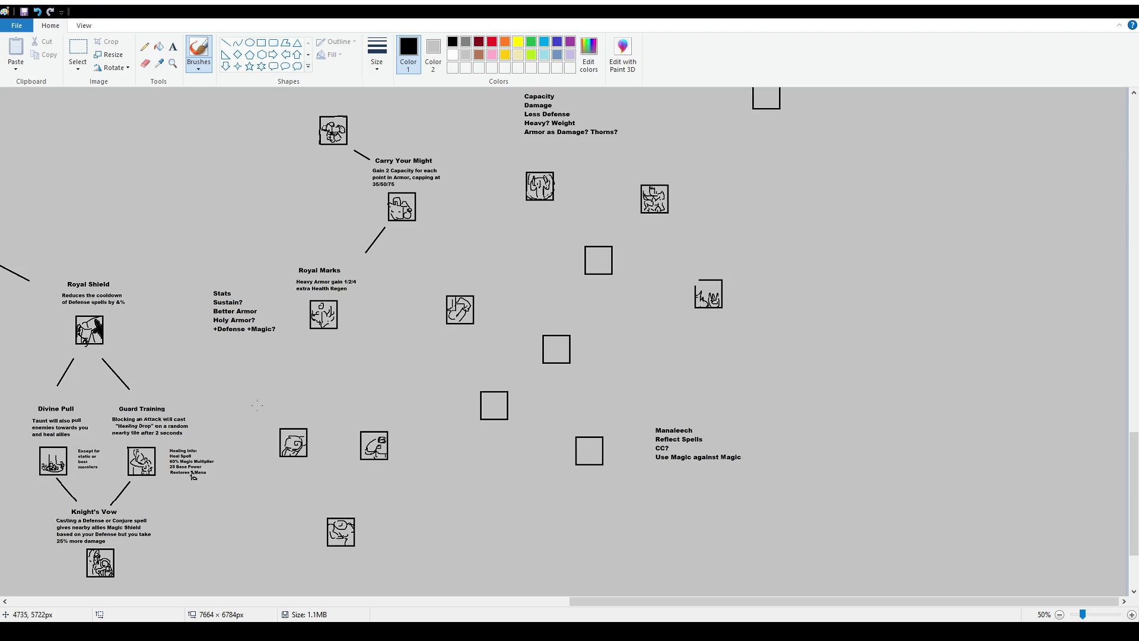
left_click_drag(267, 428, 381, 376)
key("ctrl+z")
mouse_move(432, 286)
left_mouse_down()
mouse_move(497, 319)
mouse_move(436, 277)
mouse_move(453, 271)
left_mouse_up()
key("ctrl+z")
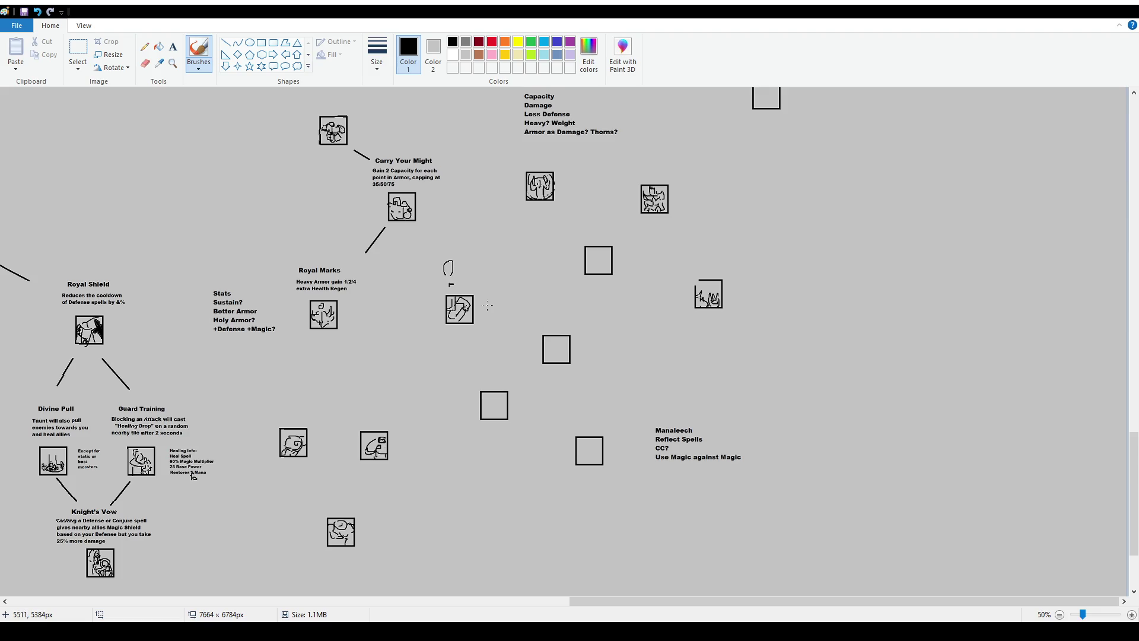
key("ctrl+z")
left_click_drag(440, 277, 434, 282)
key("ctrl+z")
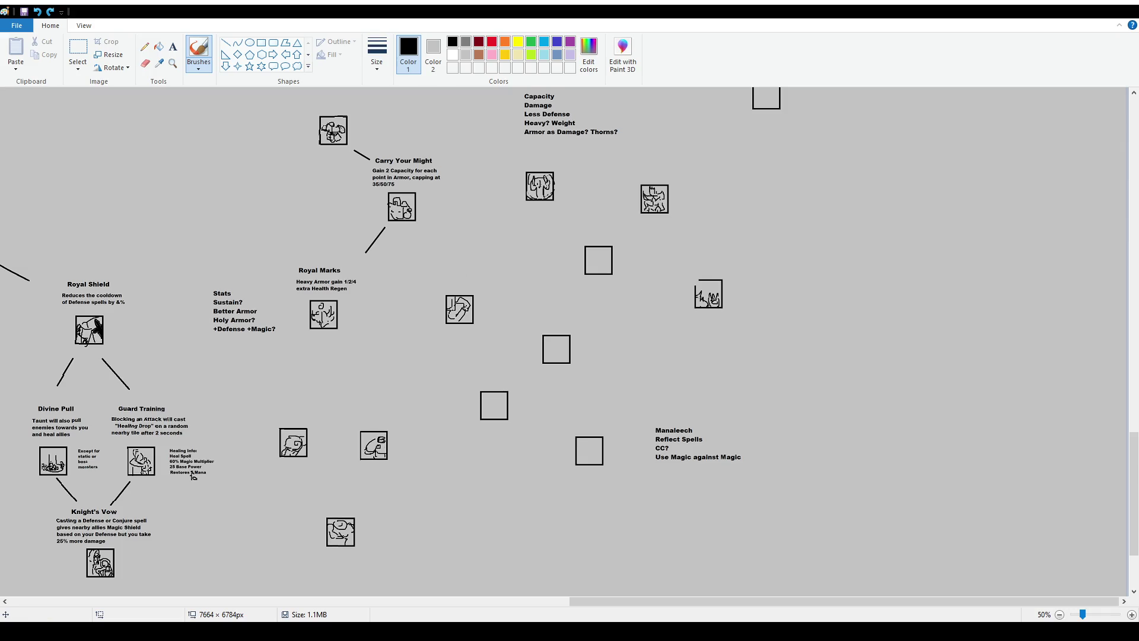
Draw a rectangular selection around the icon right of Royal Marks.
left_click(77, 54)
left_click_drag(438, 286, 484, 333)
left_click(549, 404)
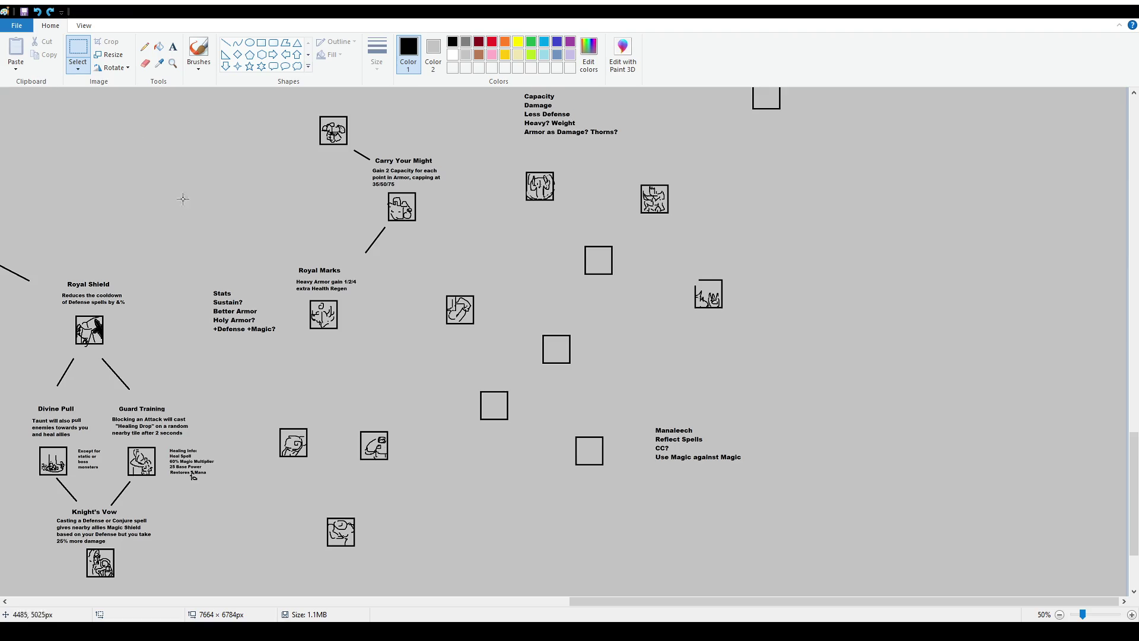
left_click_drag(433, 285, 493, 335)
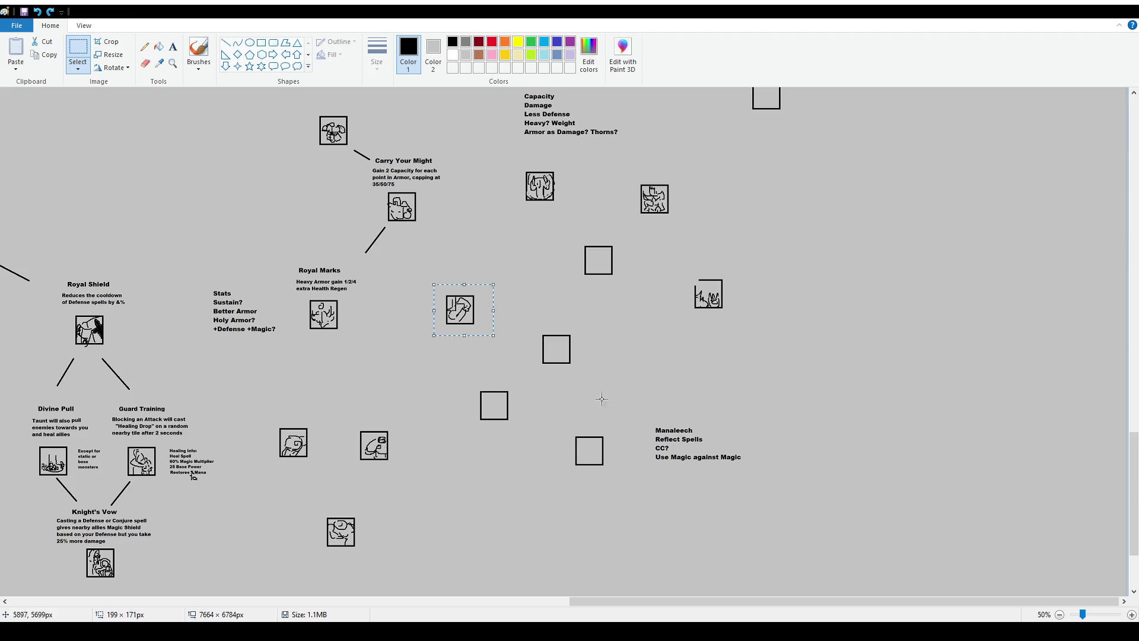
Select the central icon with its three empty boxes, then drop the selection unmoved.
left_click(668, 410)
left_click_drag(428, 274, 613, 494)
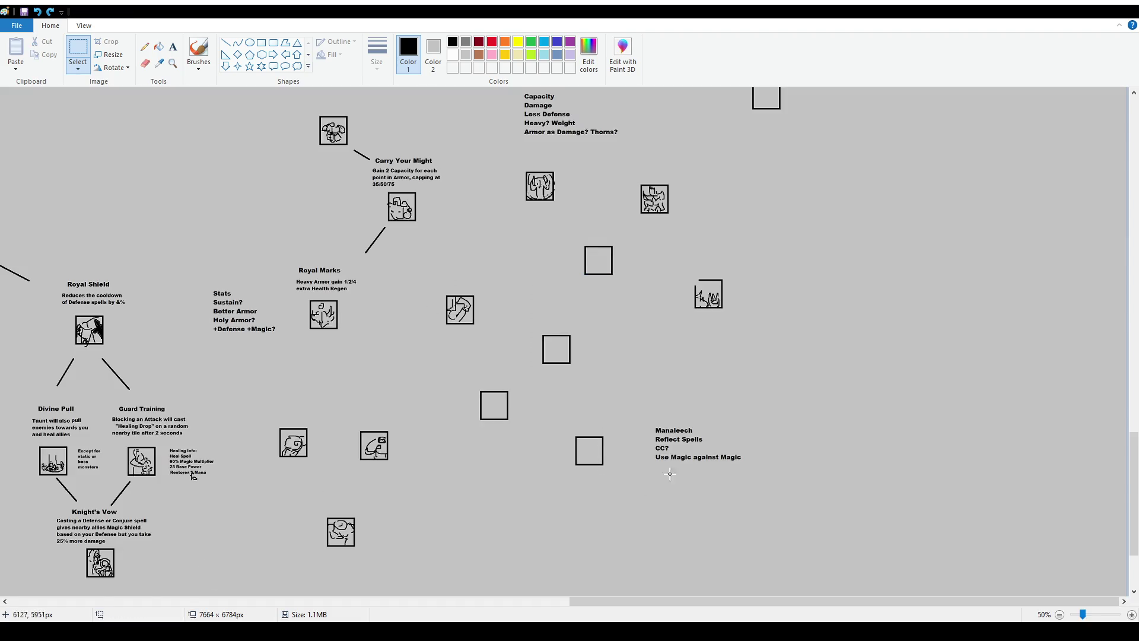
left_click_drag(428, 288, 628, 493)
left_click_drag(414, 282, 618, 499)
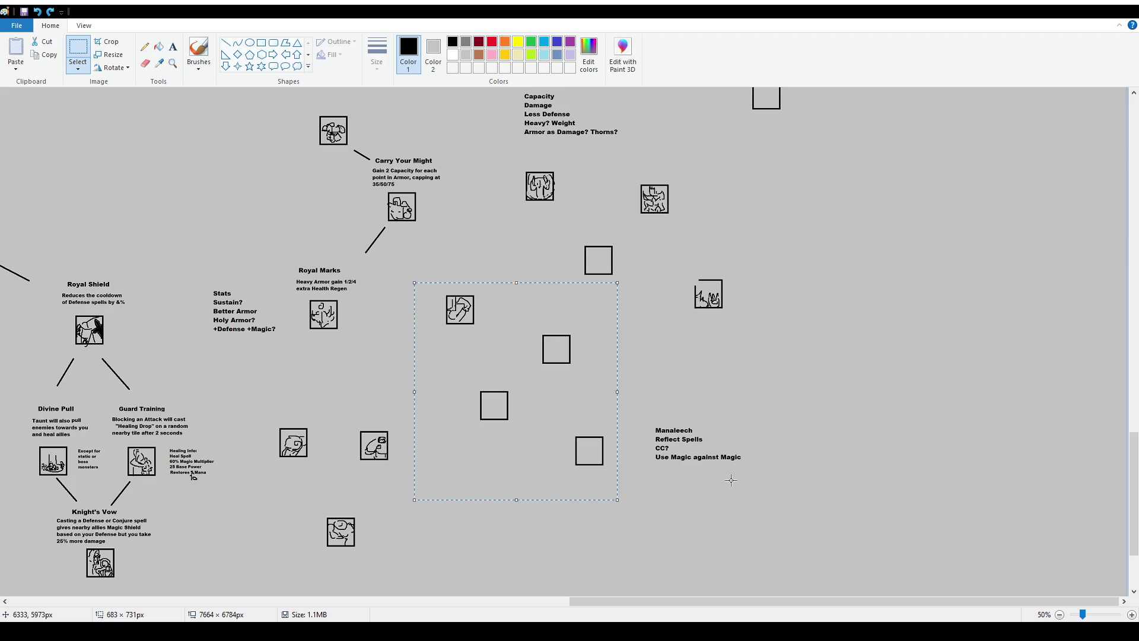
left_click(364, 347)
Choose the Brush tool and pan horizontally across the skill tree to survey it.
scroll(418, 402, "down", 2)
scroll(418, 402, "up", 2)
left_click(199, 50)
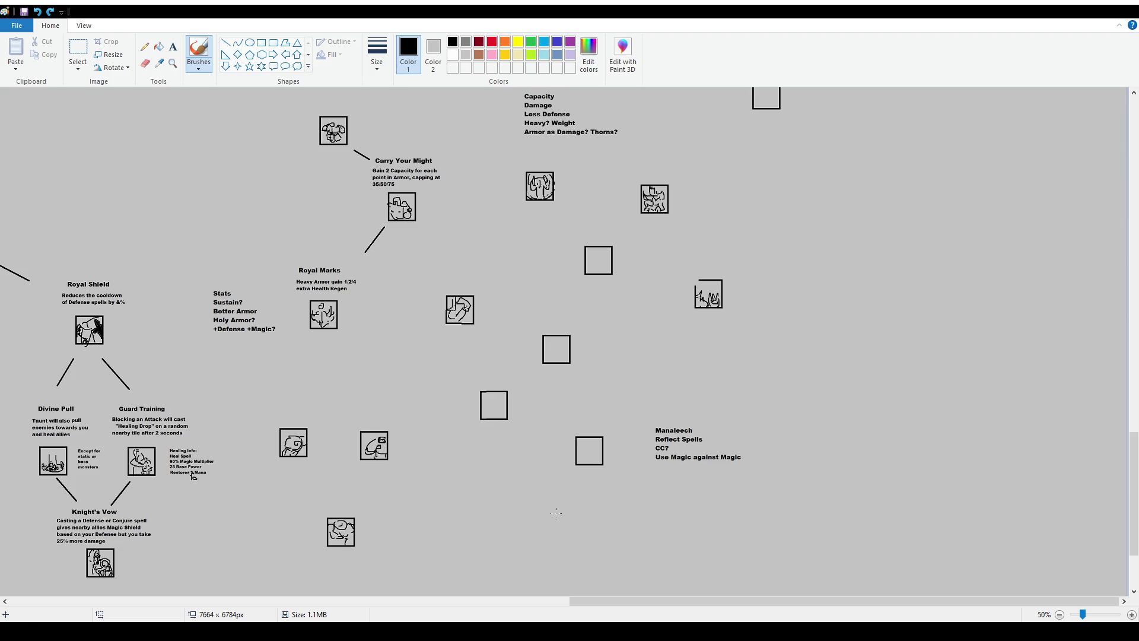
mouse_move(593, 603)
left_mouse_down()
mouse_move(240, 578)
mouse_move(510, 601)
left_mouse_up()
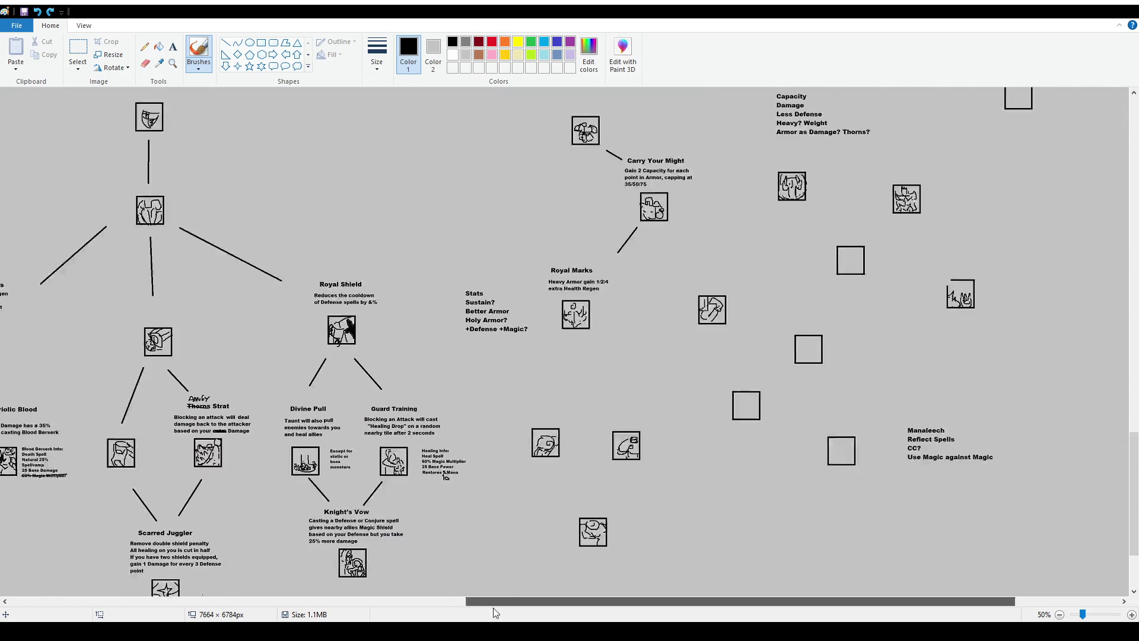
scroll(468, 403, "down", 2)
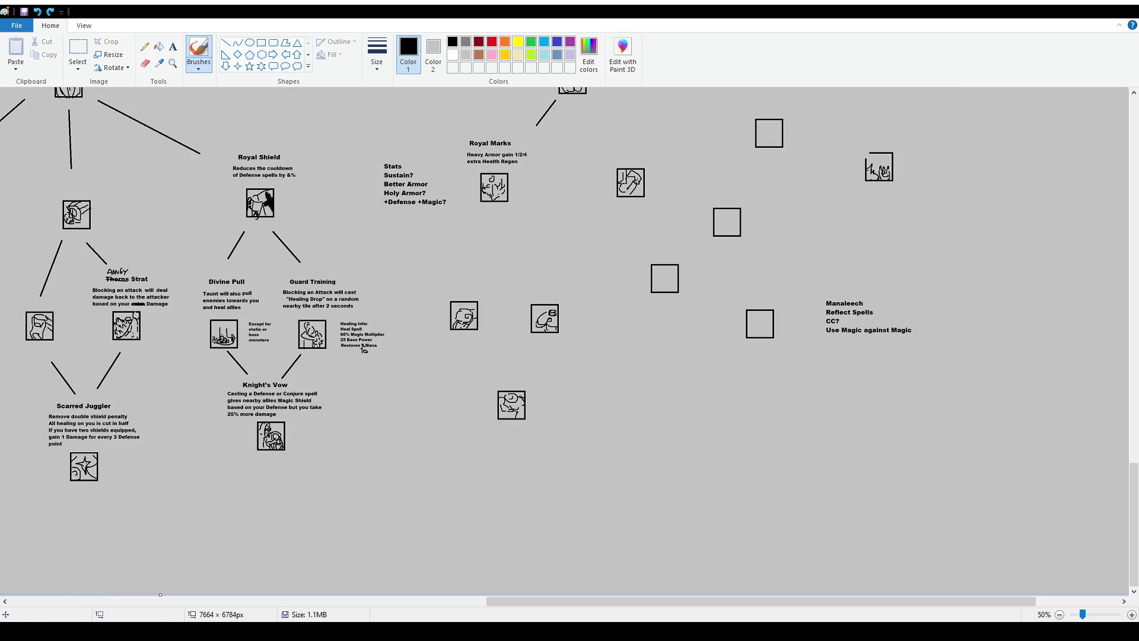
left_click_drag(551, 600, 41, 611)
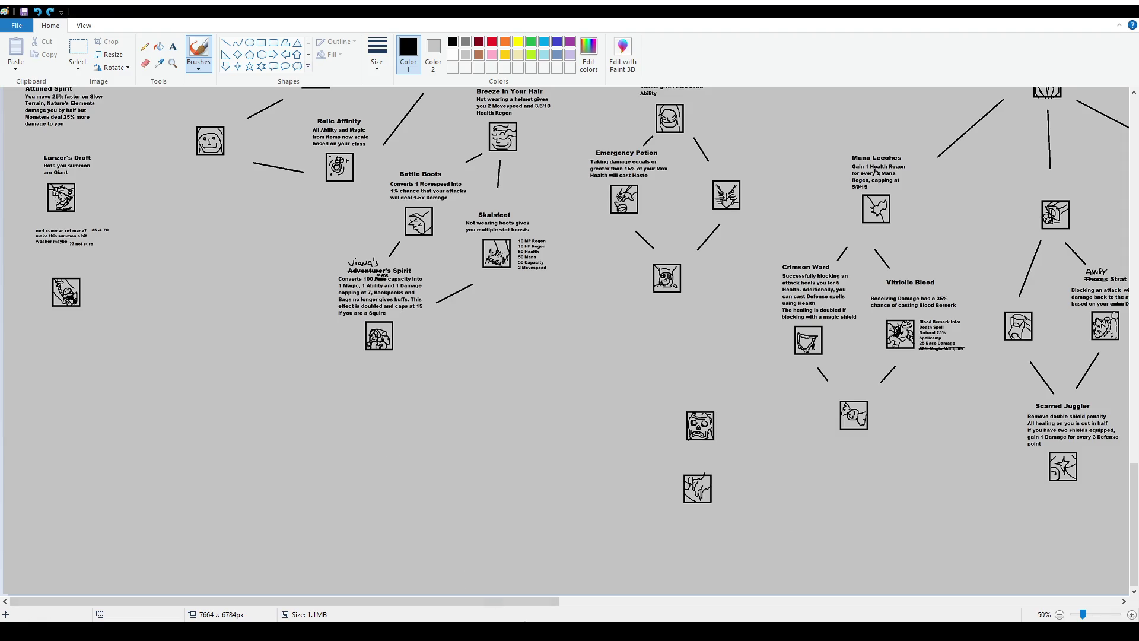
left_click_drag(543, 601, 882, 601)
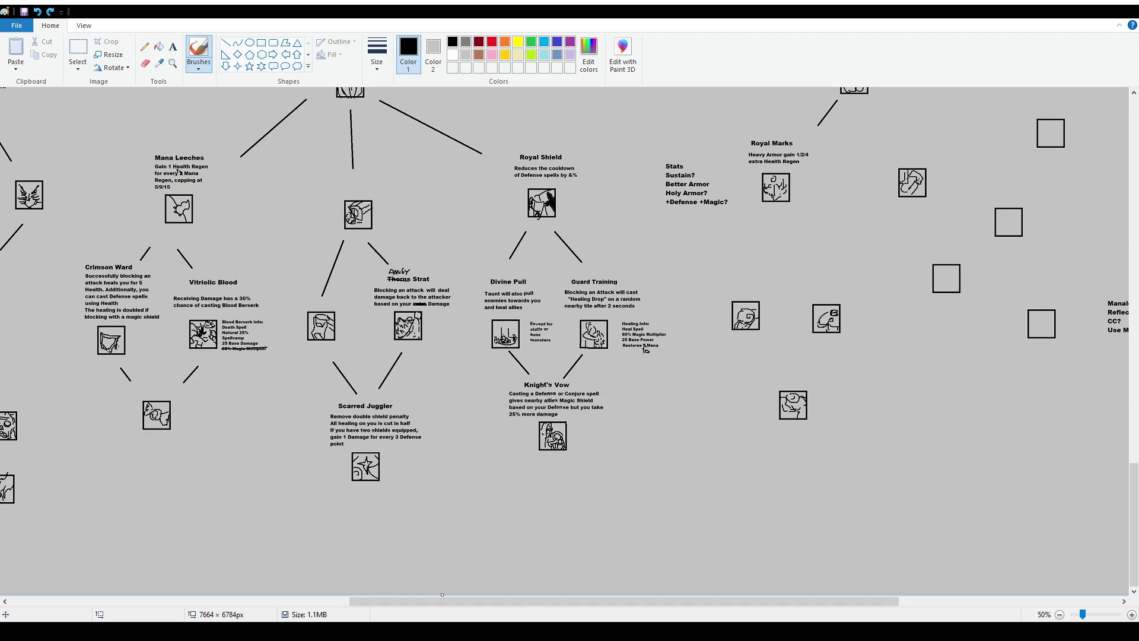
left_click_drag(521, 601, 742, 601)
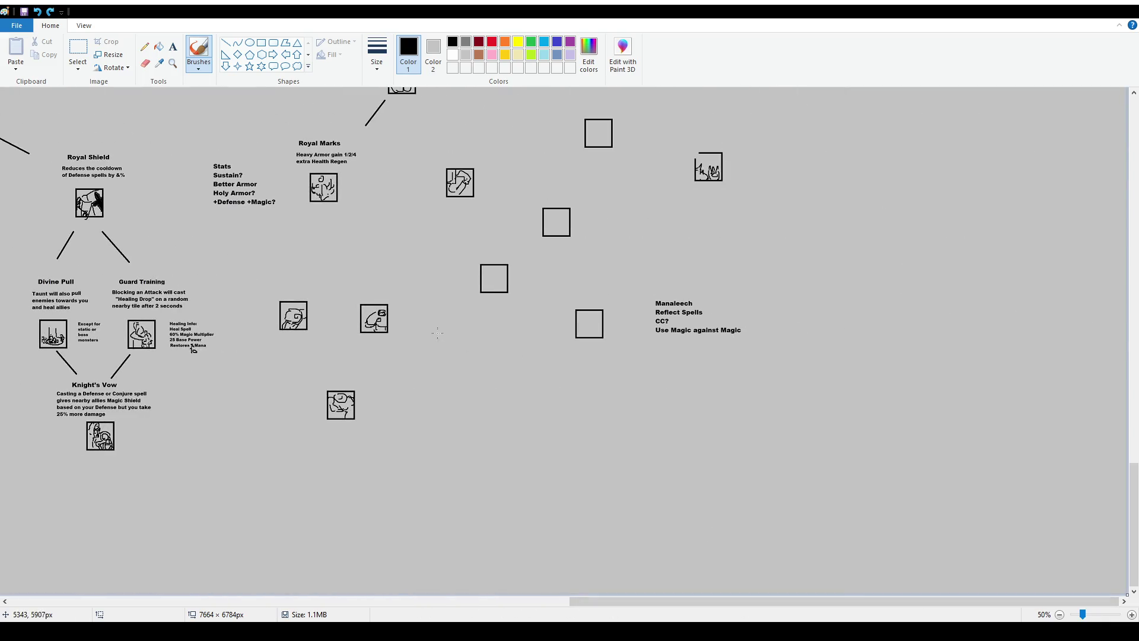
scroll(445, 344, "up", 3, "ctrl")
scroll(619, 300, "down", 1, "ctrl")
mouse_move(671, 601)
left_mouse_down()
mouse_move(414, 603)
mouse_move(582, 602)
left_mouse_up()
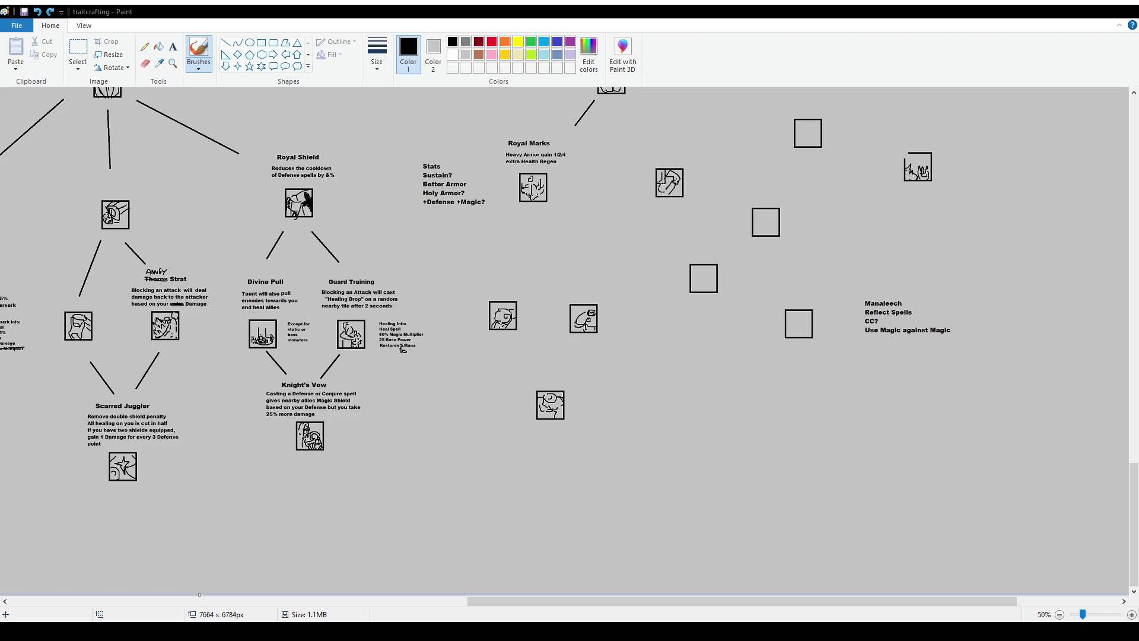
Zoom out and back to 50%, scrolling right to review the tree layout.
scroll(403, 350, "up", 5)
scroll(799, 425, "up", 5)
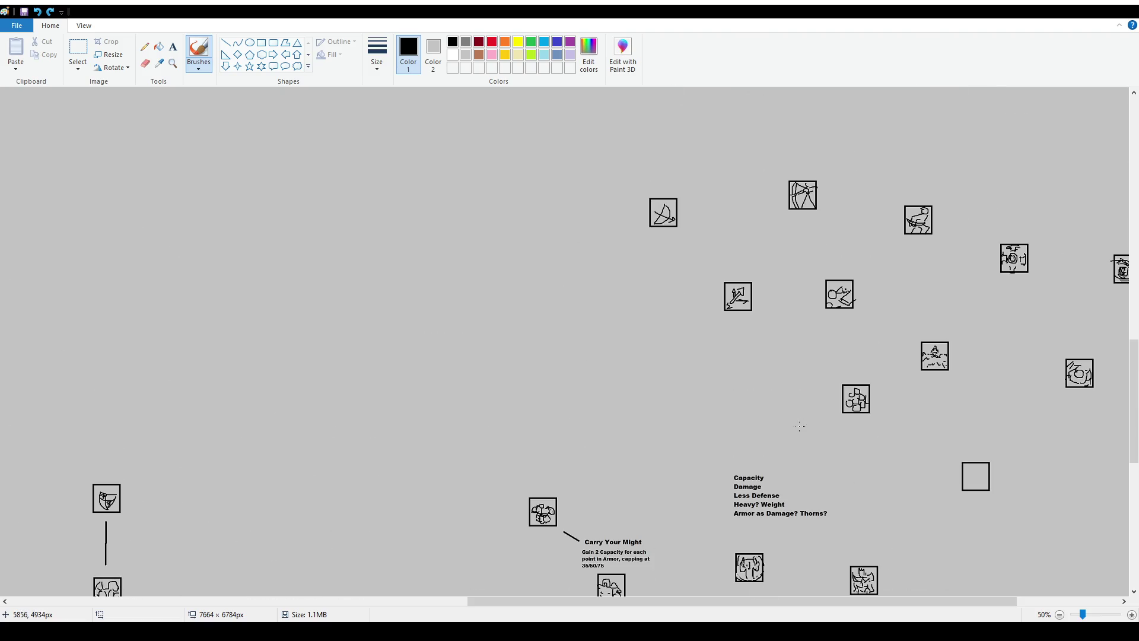
scroll(913, 384, "down", 1, "ctrl")
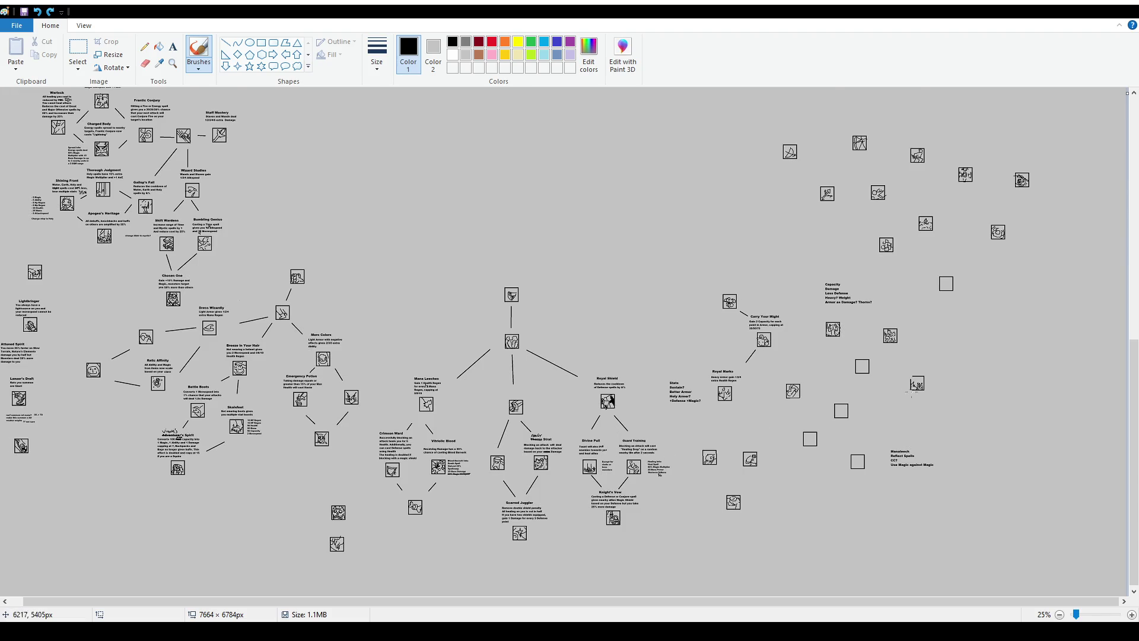
scroll(961, 415, "down", 5)
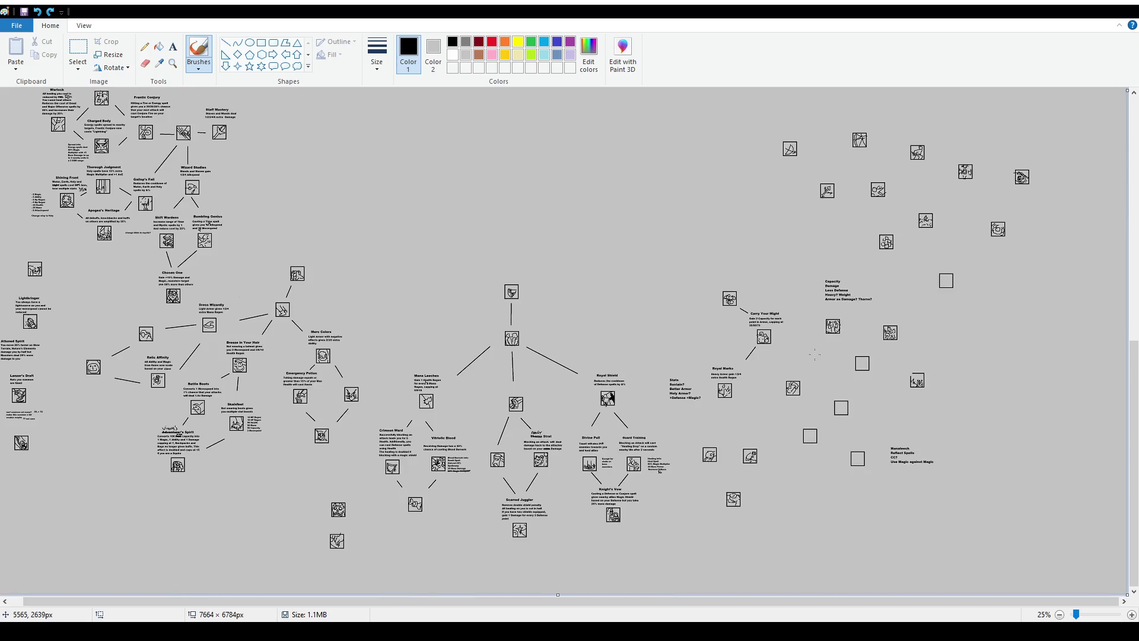
scroll(771, 534, "up", 1, "ctrl")
scroll(533, 564, "down", 6)
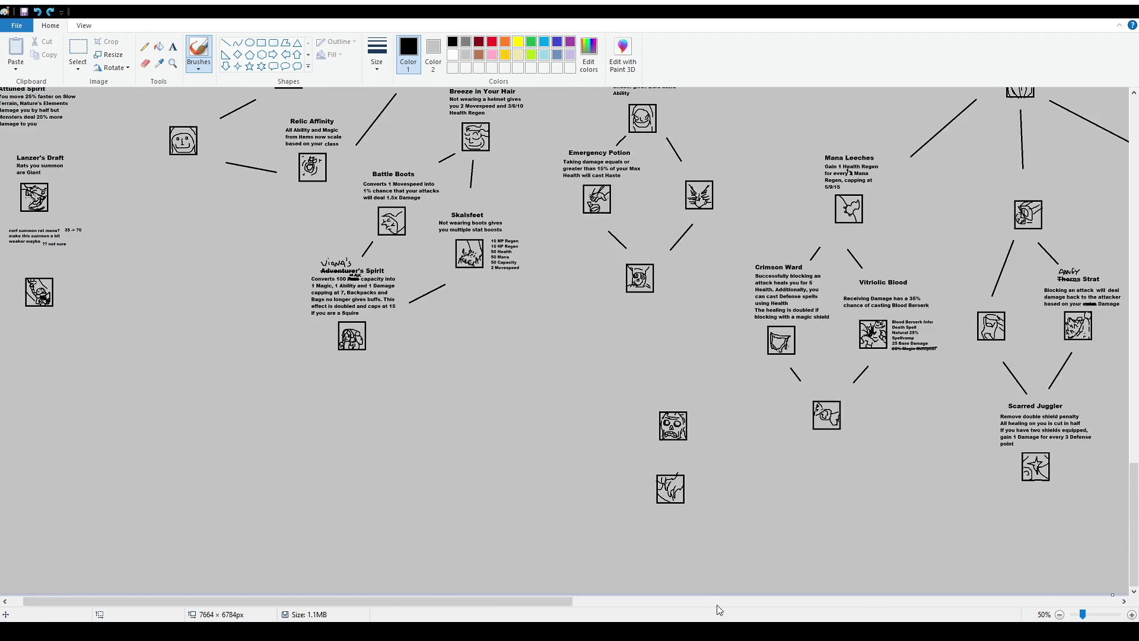
scroll(530, 605, "right", 5)
scroll(572, 495, "right", 5)
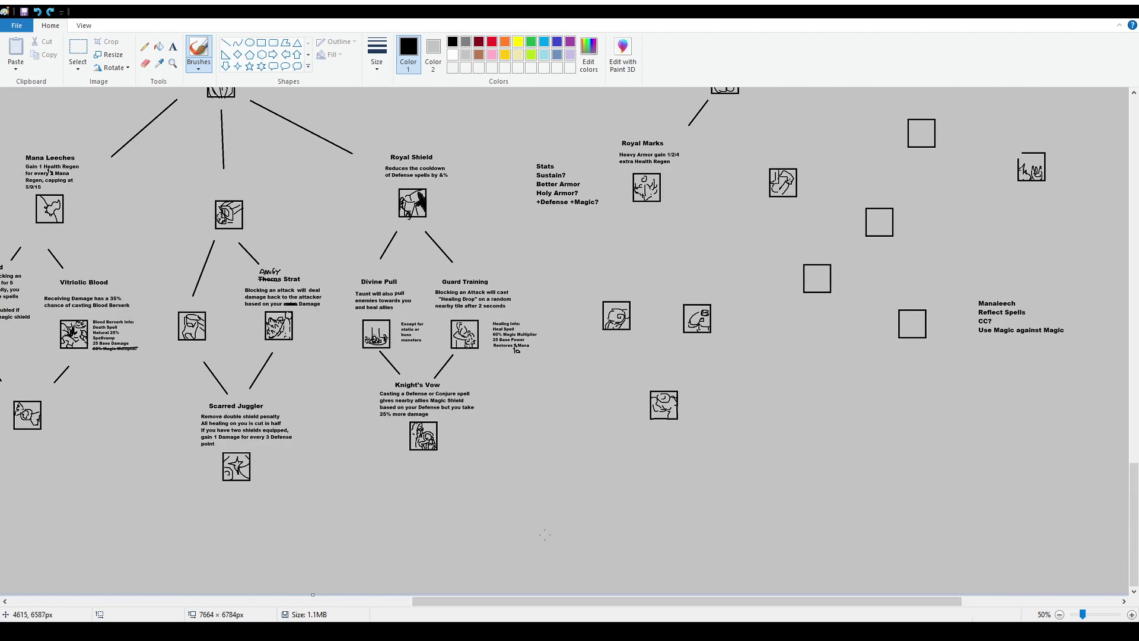
Pan to the Royal Marks icons and place an empty text box above the unlabelled icon.
mouse_move(575, 600)
left_mouse_down()
mouse_move(269, 581)
mouse_move(830, 587)
left_mouse_up()
scroll(520, 332, "up", 3)
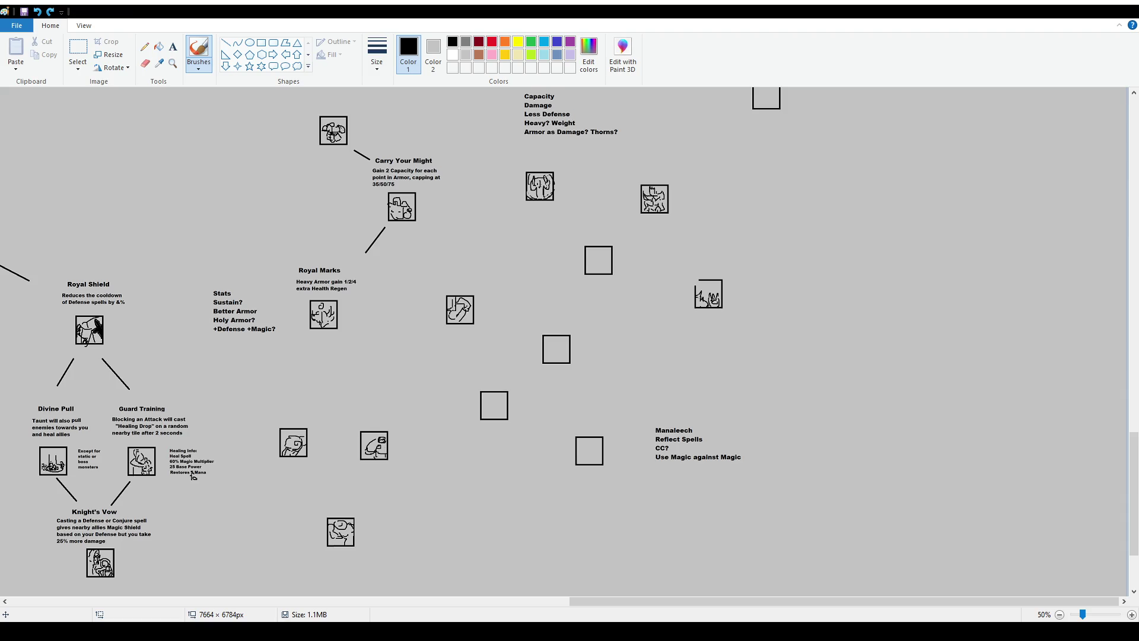
scroll(209, 185, "down", 3)
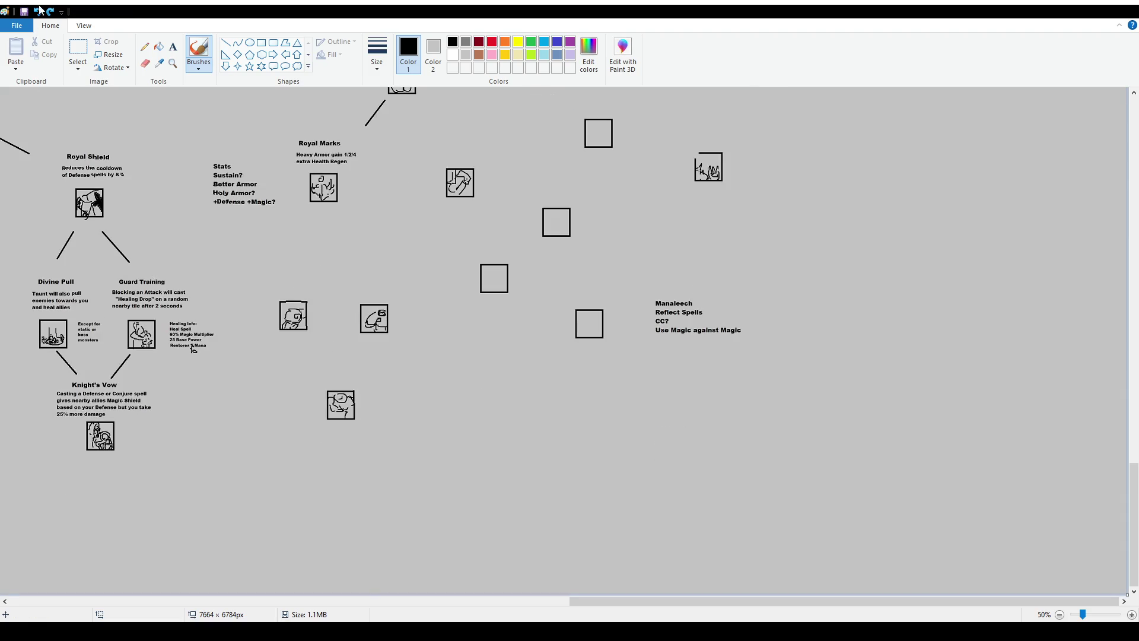
left_click(172, 47)
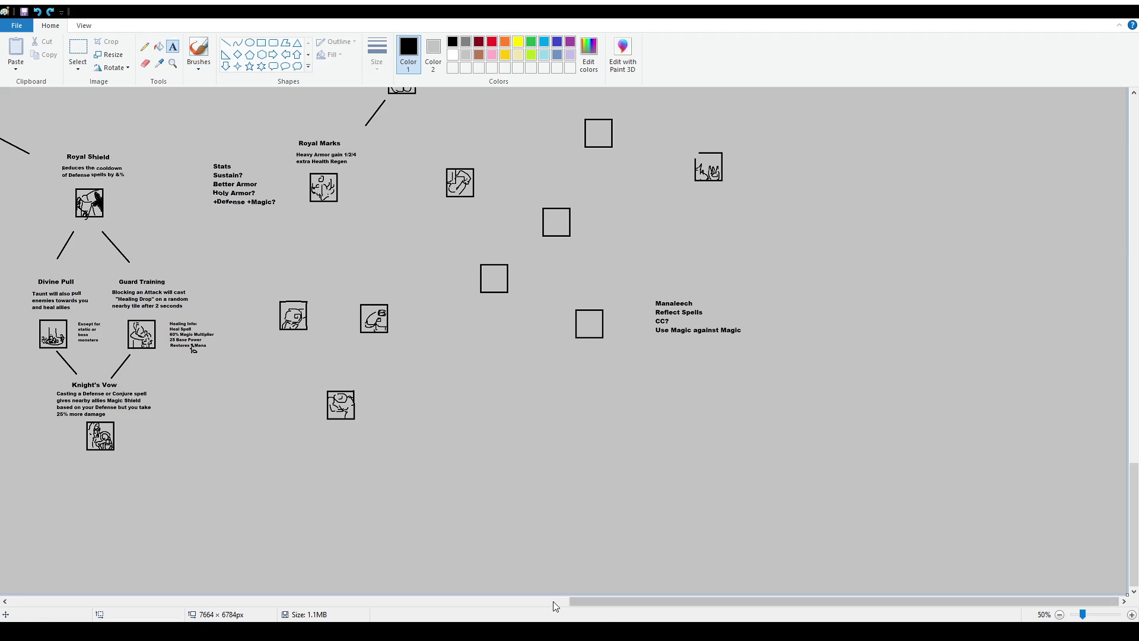
scroll(439, 253, "left", 4)
left_click(438, 253)
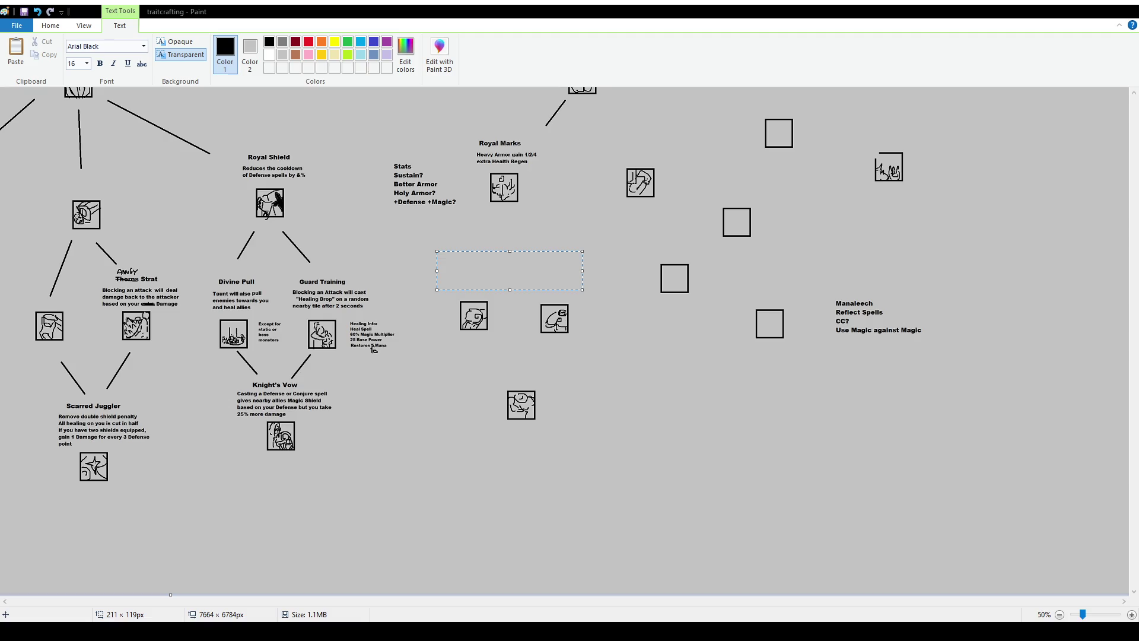
Paste the Heavy Armor Health Regen description, wrapped to three lines, above the first icon.
type("Heavy Armor has 2 Health Regen, 1 Ability and 15 Health extra")
left_click_drag(583, 270, 508, 263)
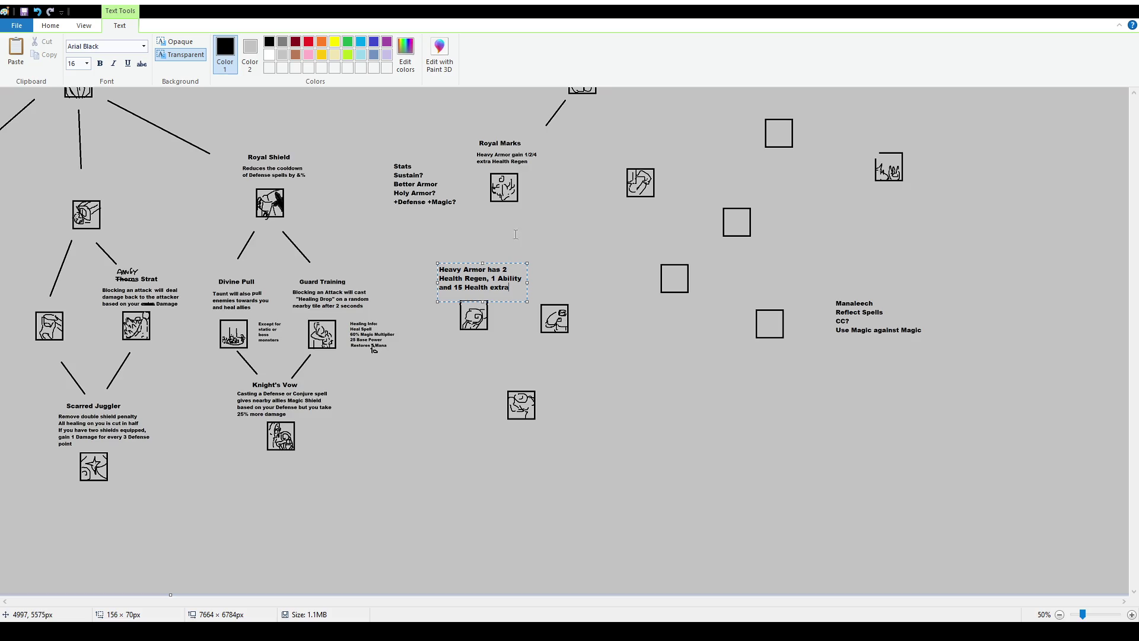
left_click(368, 230)
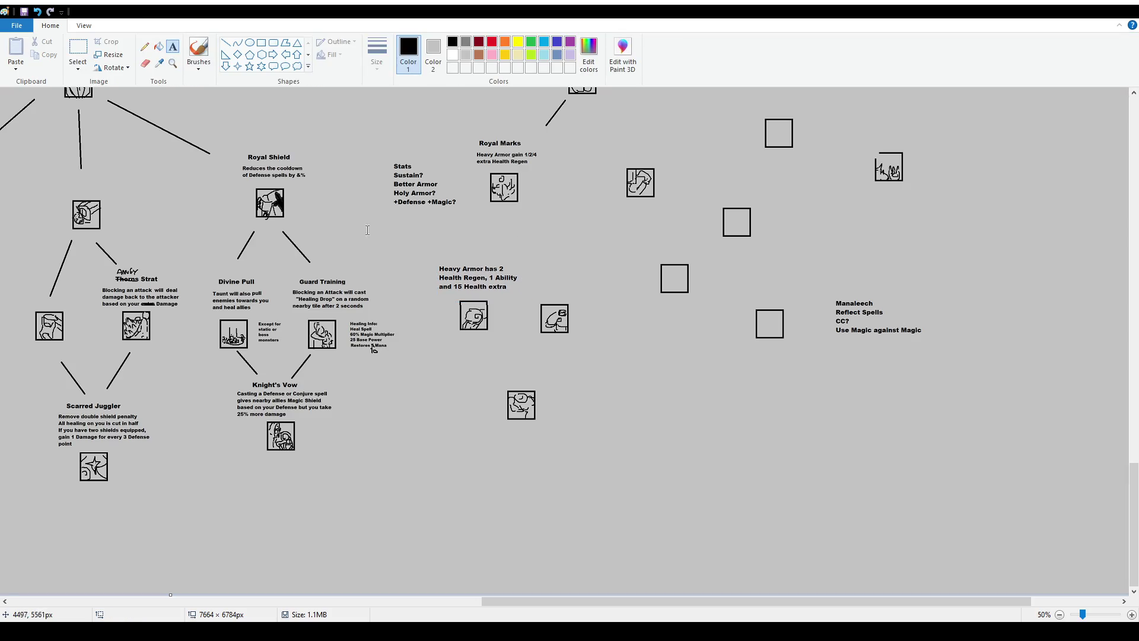
Paste the Heavy Armor Mana Regen description, wrapped to three lines, above the next icon.
left_click_drag(531, 260, 617, 298)
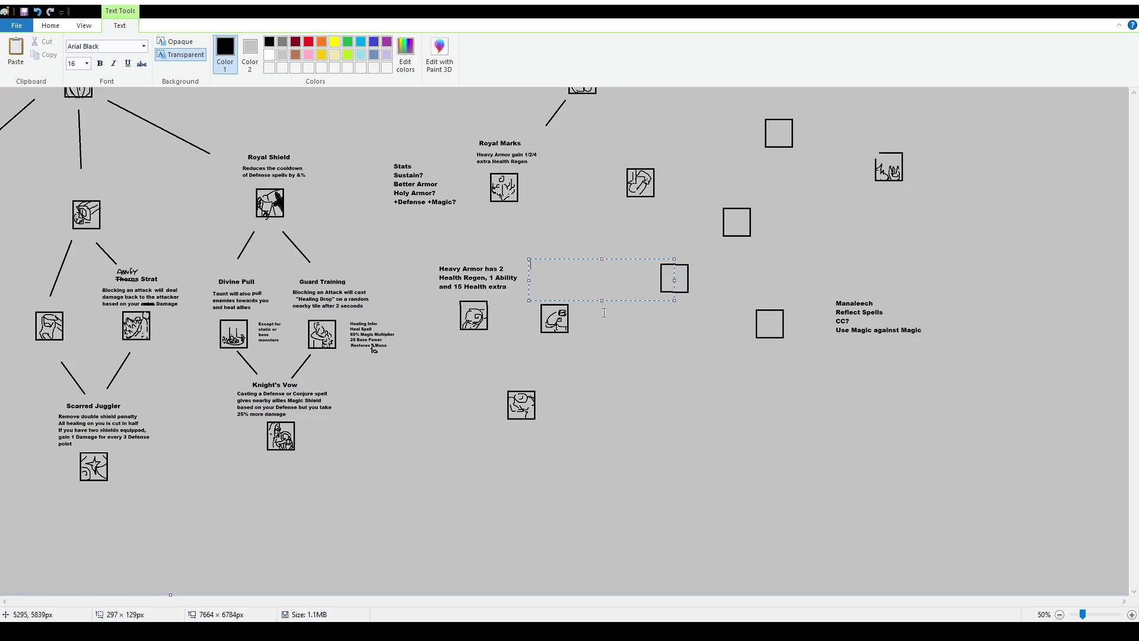
type("Heavy Armor has 2 Mana Regen, 1 Magic and 15 Mana extra")
left_click_drag(674, 279, 612, 279)
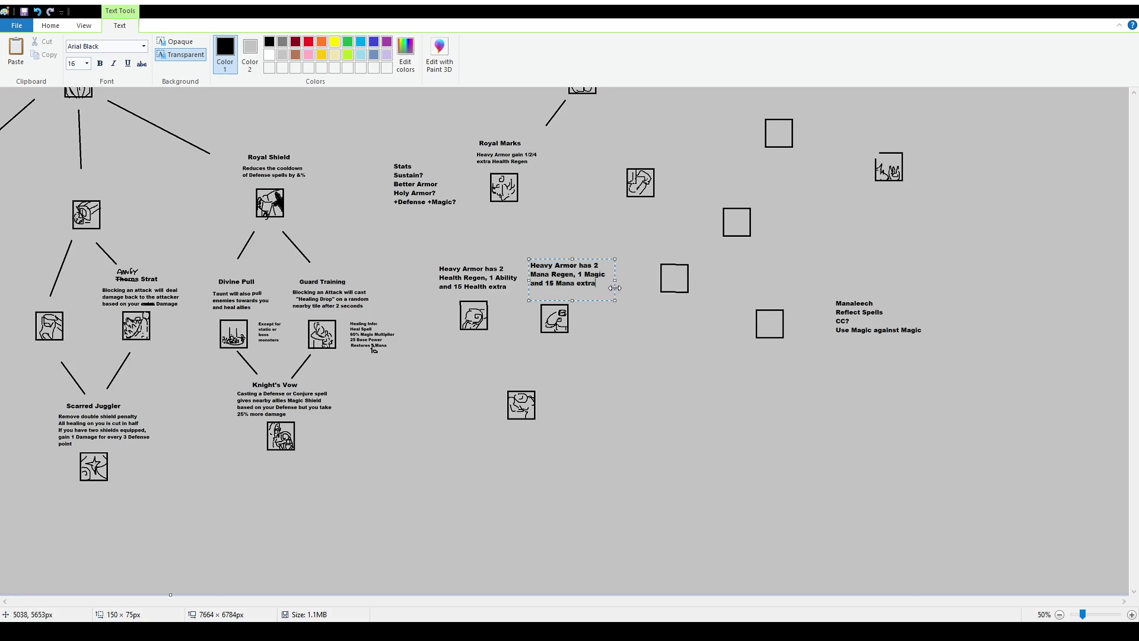
left_click_drag(584, 259, 584, 263)
left_click(595, 344)
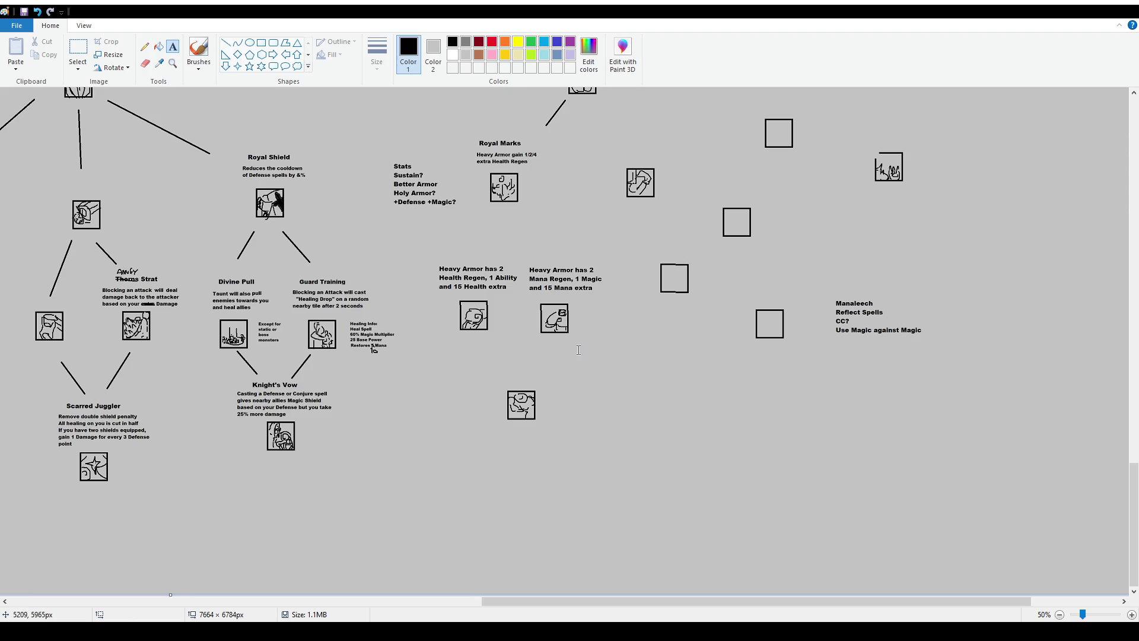
left_click(77, 49)
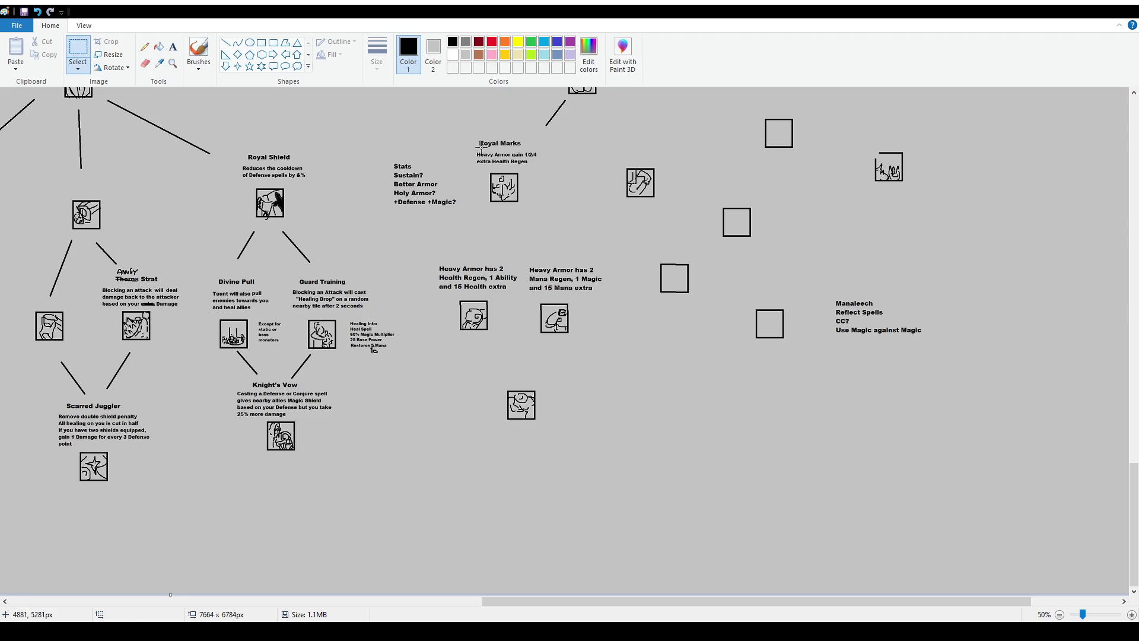
scroll(572, 186, "up", 1)
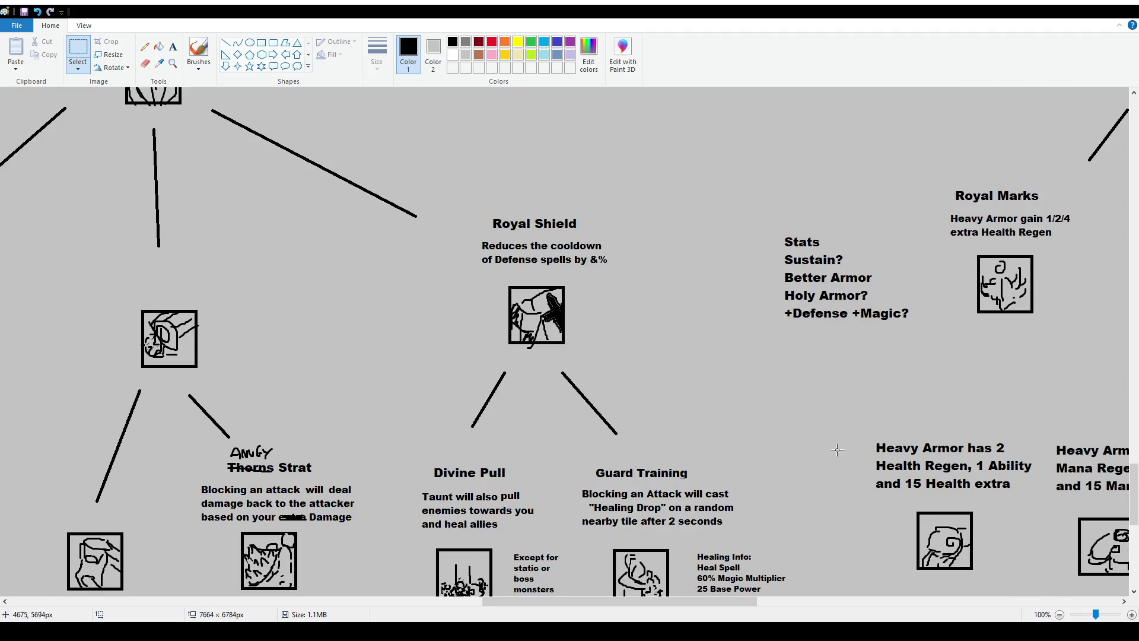
left_click_drag(687, 602, 805, 602)
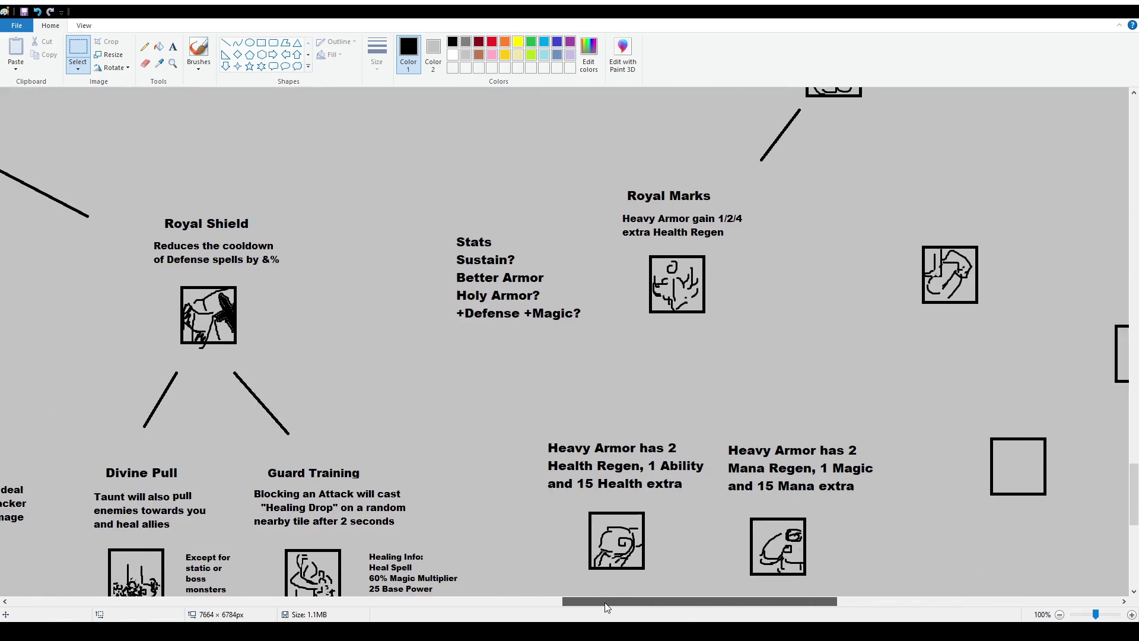
left_click(173, 46)
left_click_drag(457, 330, 648, 370)
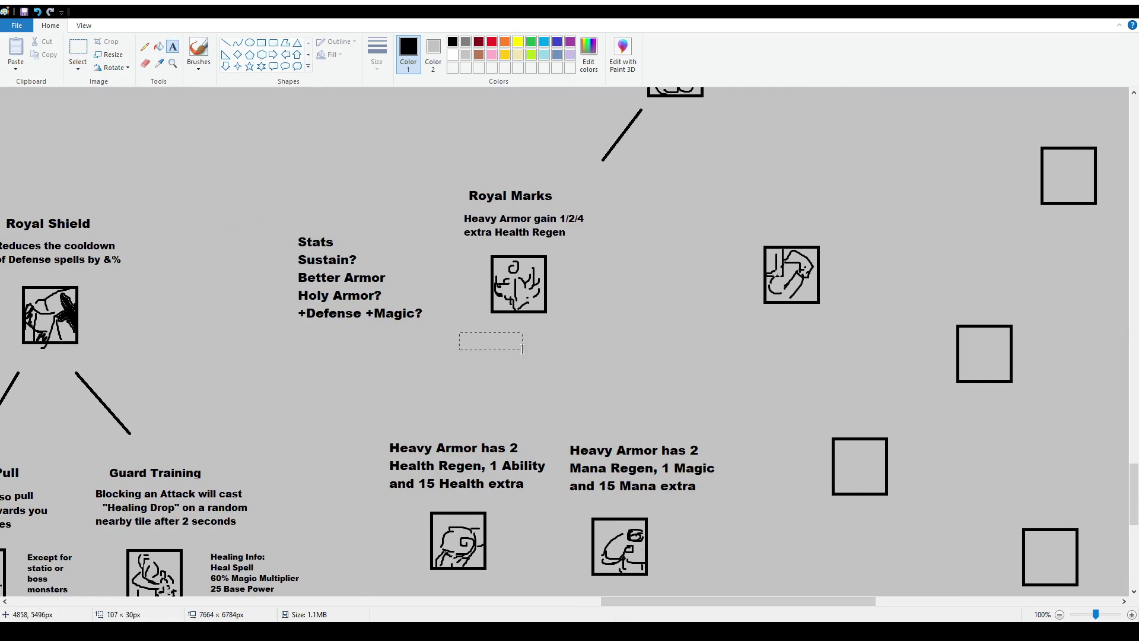
Add a size-12 note 'Heavy Armor has 2 Health Regen, 1 Ability and 15 Health extra'.
type("Hea")
key("BackSpace")
key("BackSpace")
key("BackSpace")
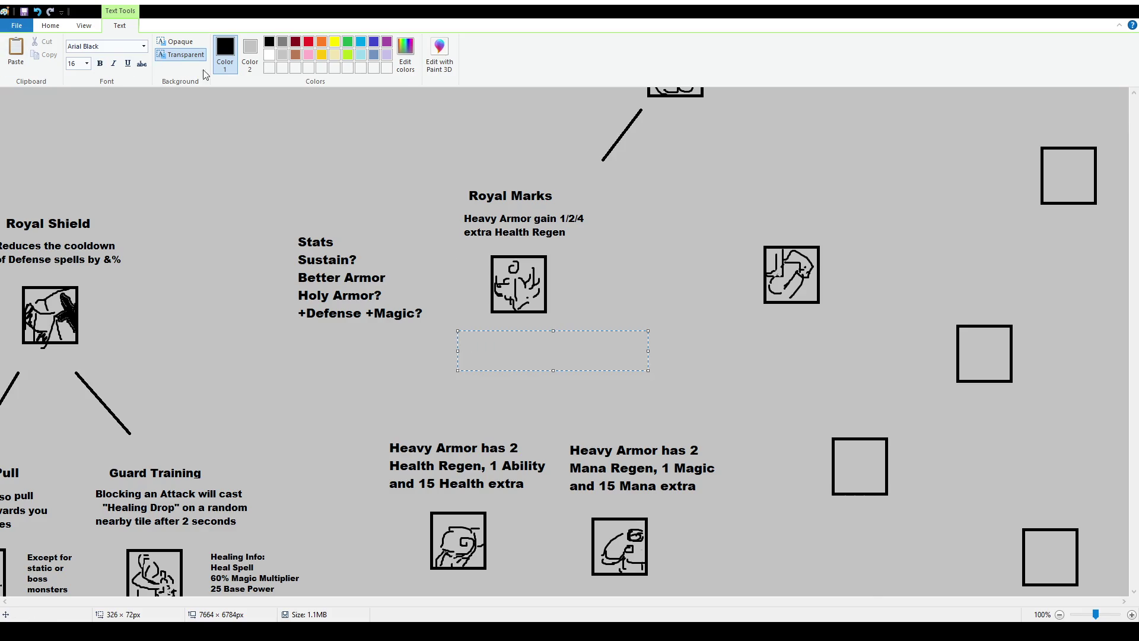
key("Escape")
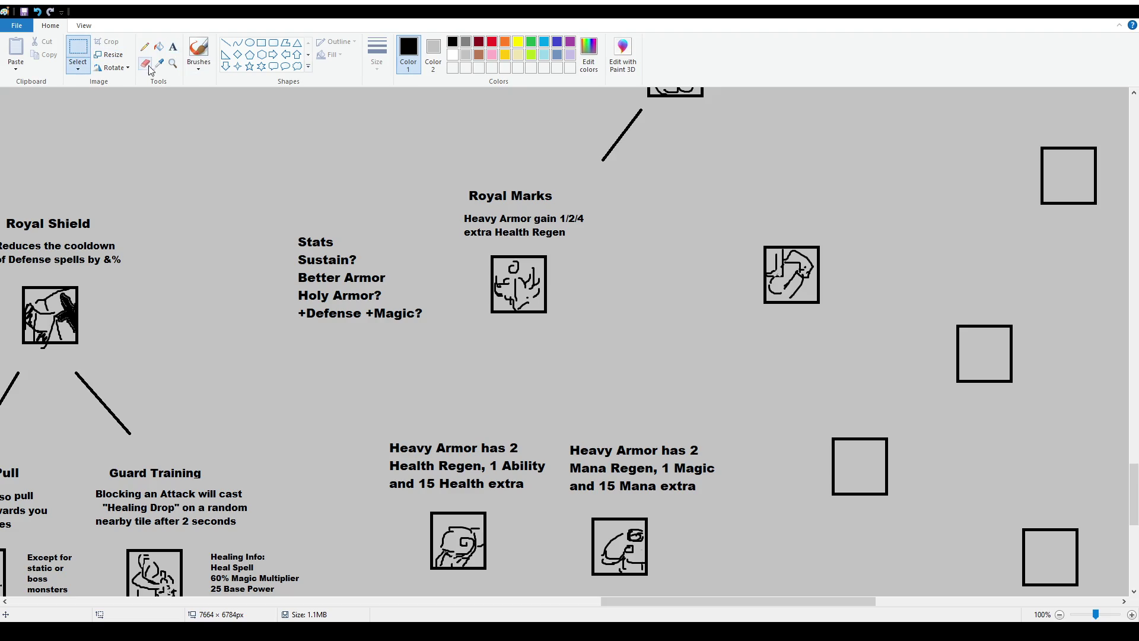
left_click_drag(370, 384, 534, 430)
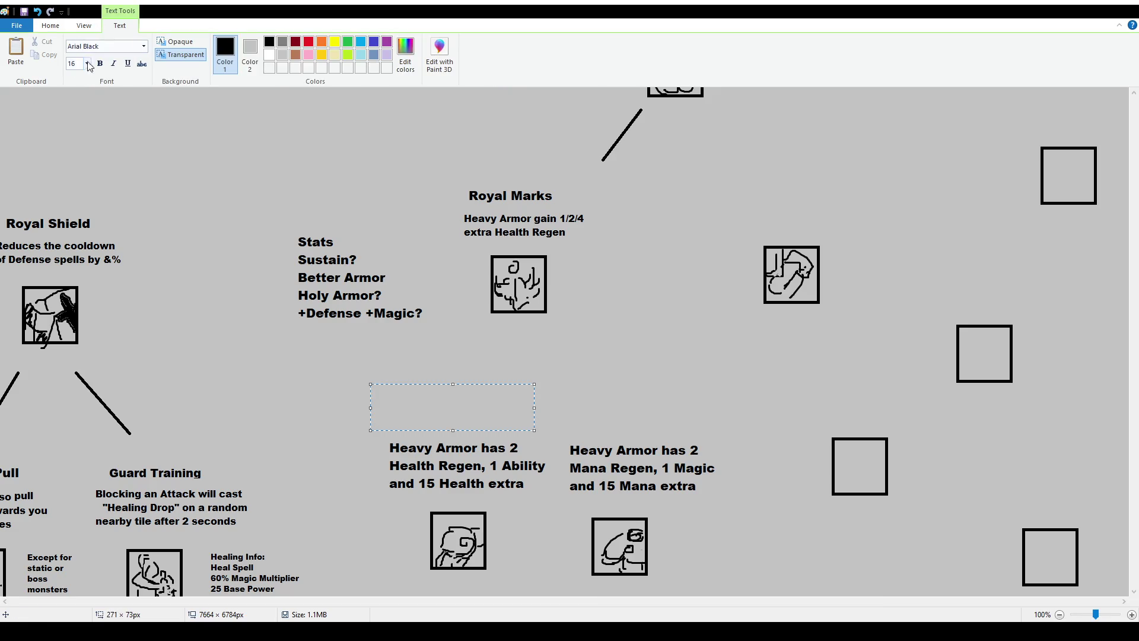
type("12")
left_click(455, 402)
type("Hea")
key("BackSpace")
key("BackSpace")
key("BackSpace")
type("Heavy Armor has 2 Health Regen, 1 Abil")
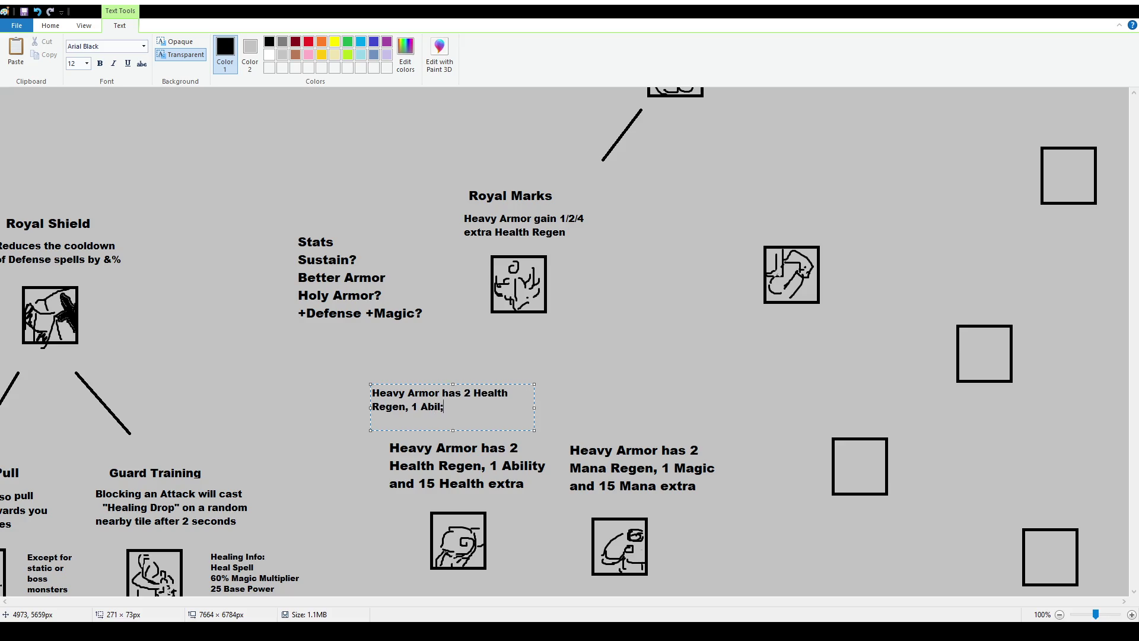
type("ity and 15 Health extra")
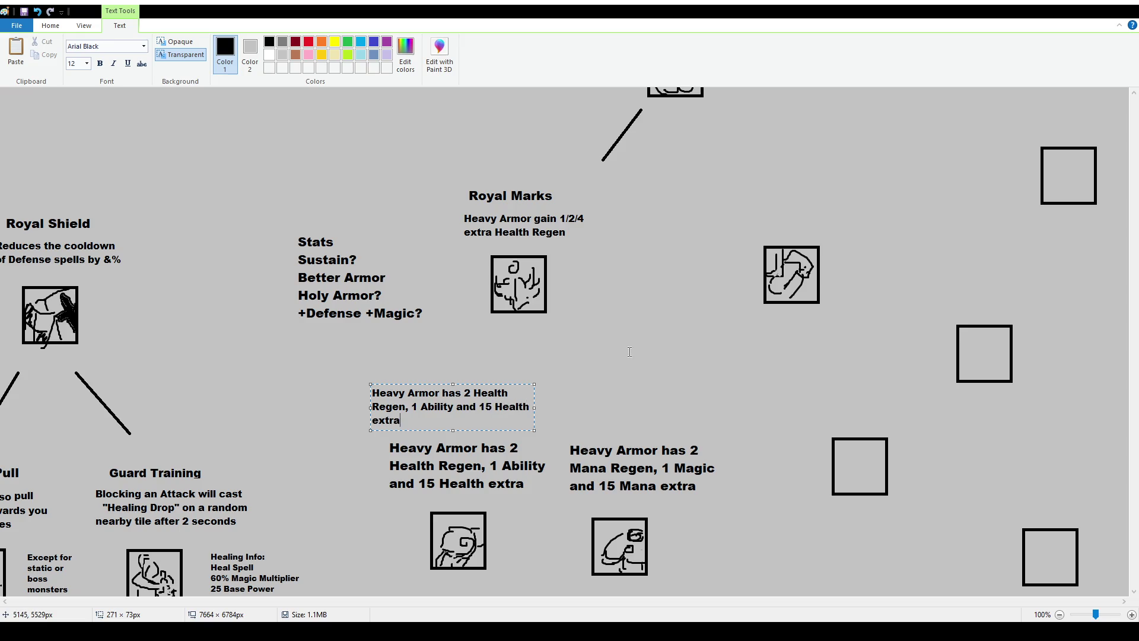
left_click(604, 410)
Add a size-12 note 'Heavy Armor has 2 Mana Regen, 1 Magic and 15 Mana extra'.
left_click_drag(563, 382, 731, 425)
type("Heavy Armor has 2 Mana Regen, 1 Magic and 15 Man")
key("BackSpace")
key("BackSpace")
type("ana extra")
left_click(51, 25)
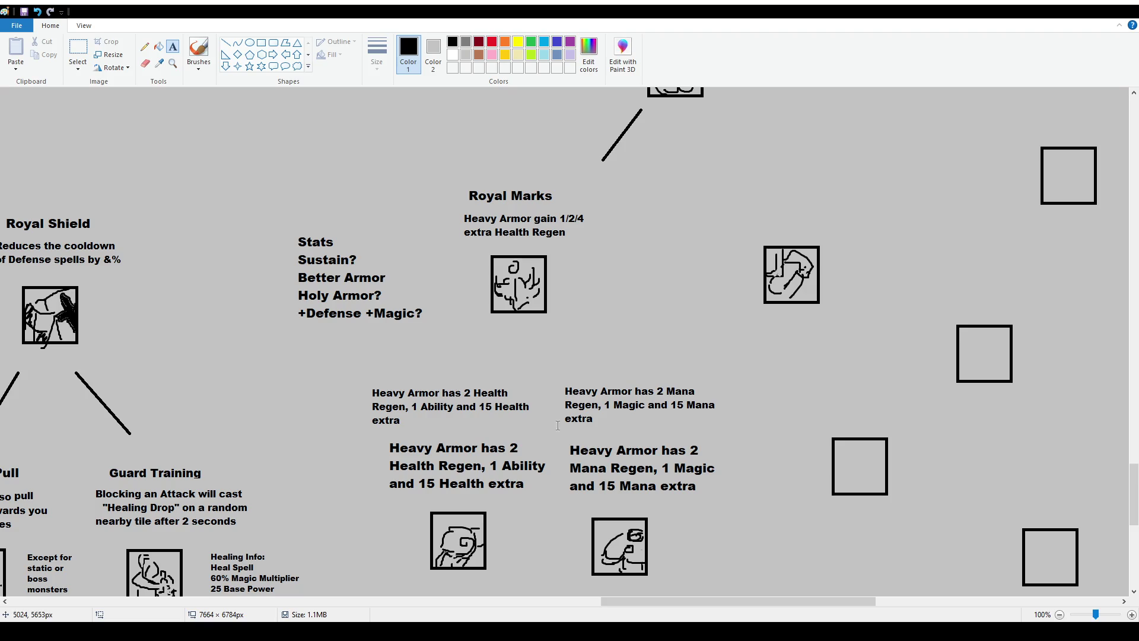
Delete the two large Heavy Armor texts and move the small descriptions down into their place.
left_click(78, 50)
left_click_drag(378, 438, 719, 495)
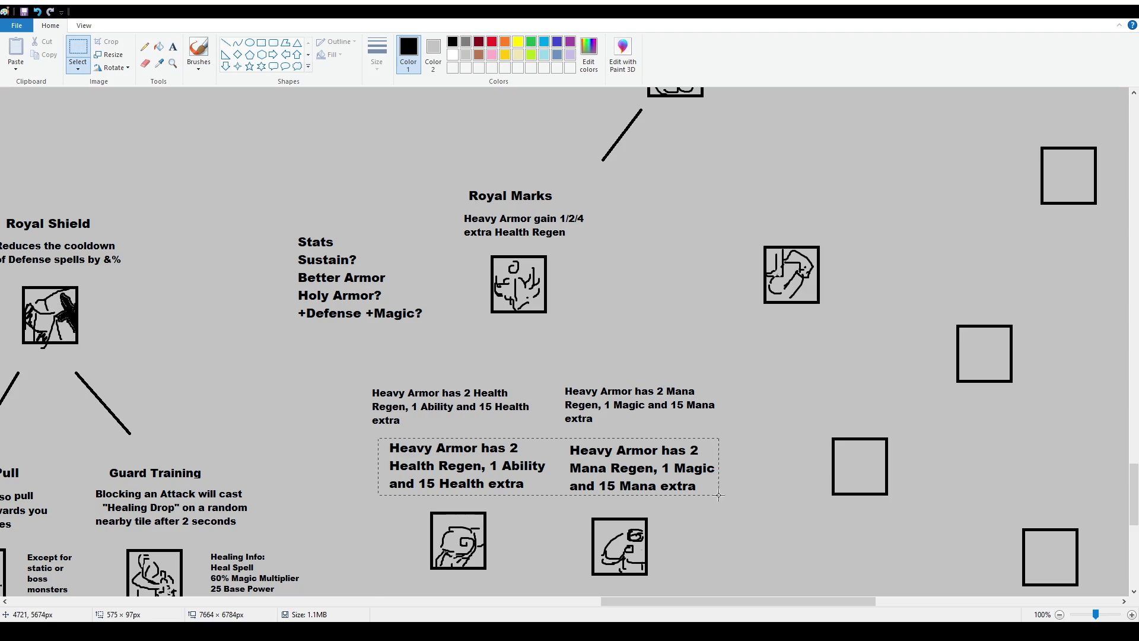
key("Delete")
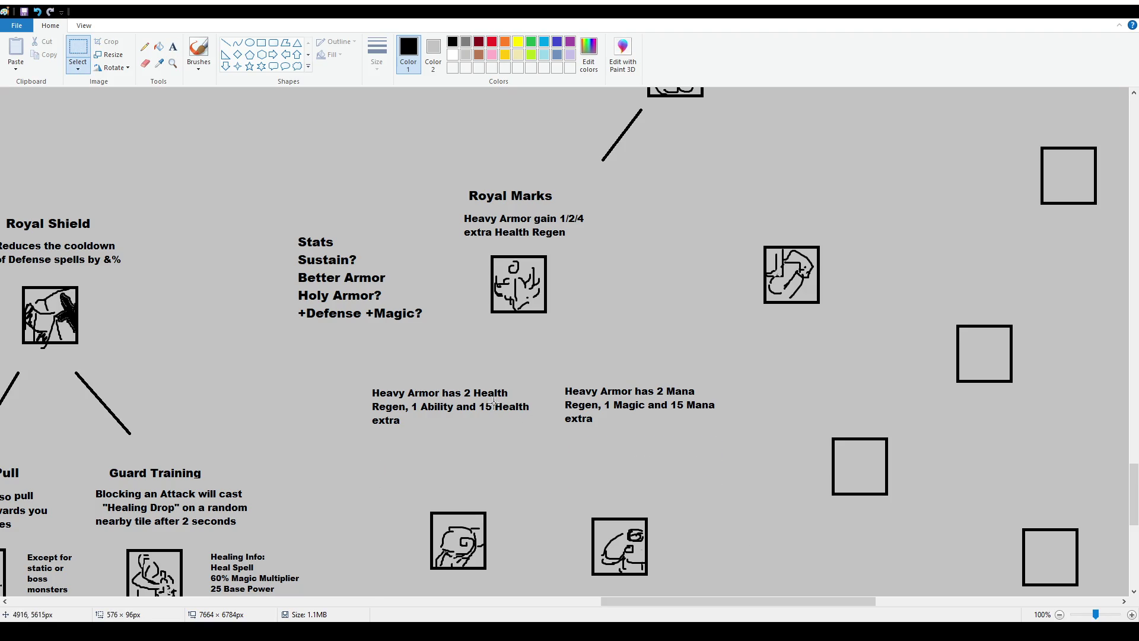
left_click_drag(355, 356, 744, 480)
left_click_drag(706, 411, 717, 478)
left_click(530, 359)
Add the size-16 title 'Matching Adornments' above the Health Regen description.
left_click(172, 47)
left_click_drag(382, 395, 525, 446)
scroll(89, 63, "down", 2)
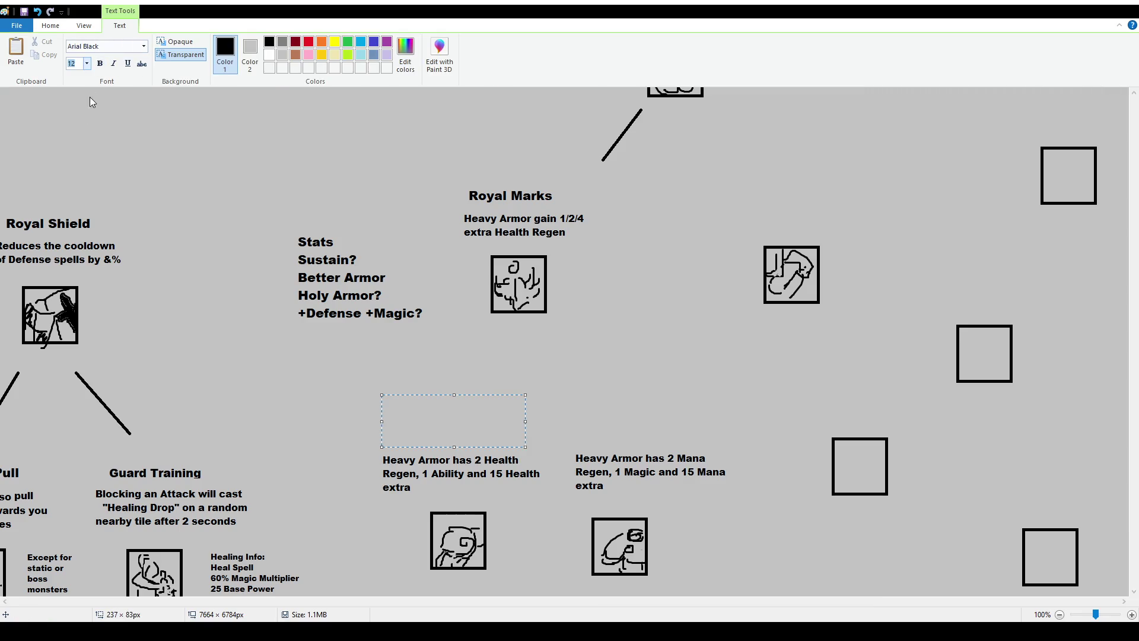
type("Matching Adorn")
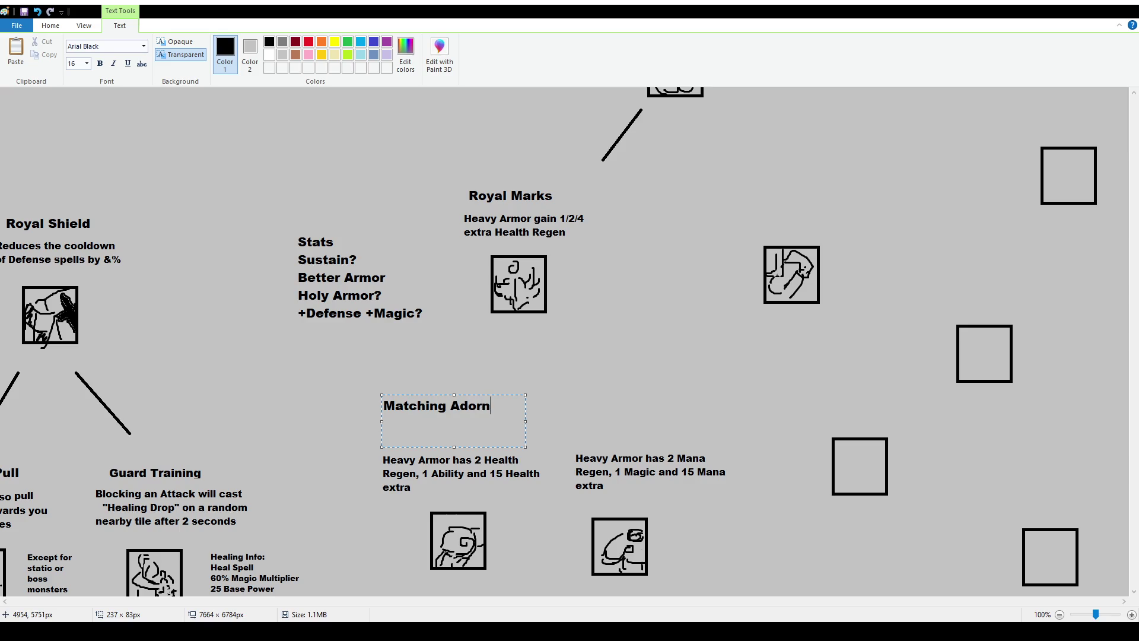
type("ments")
left_click_drag(525, 421, 536, 421)
left_click(563, 379)
Add the 'Blessed Plate' title above the Mana description and lower the Matching Adornments title.
type("Blessed Plate")
left_click_drag(668, 372, 680, 416)
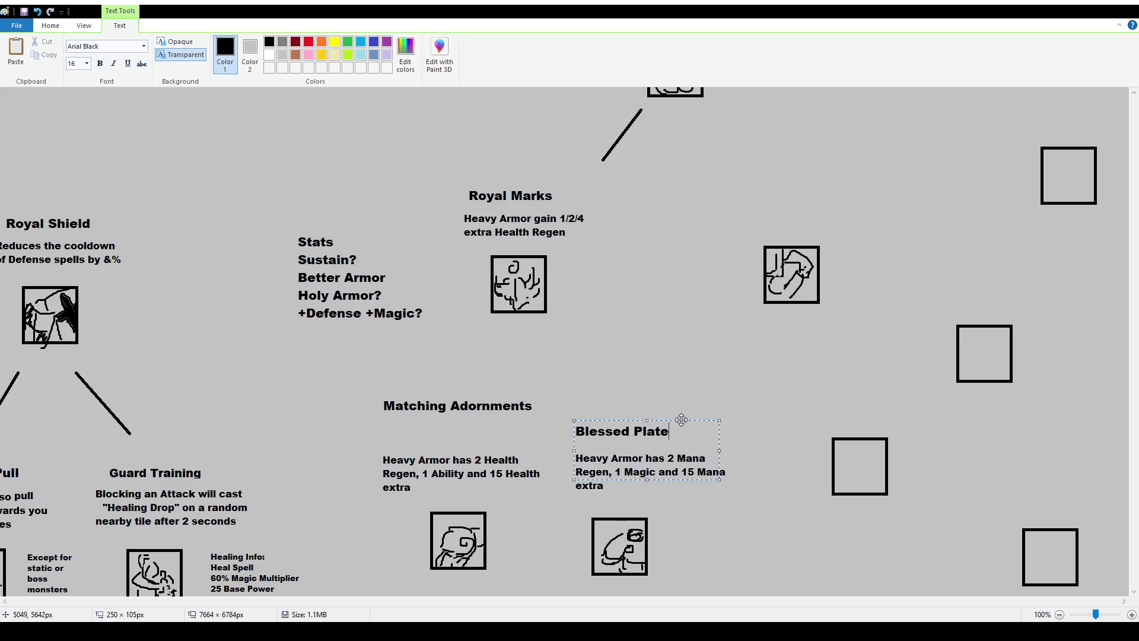
left_click(270, 281)
left_click(78, 52)
mouse_move(379, 386)
left_mouse_down()
mouse_move(546, 414)
mouse_move(517, 437)
left_mouse_up()
left_click(707, 407)
scroll(707, 407, "down", 2)
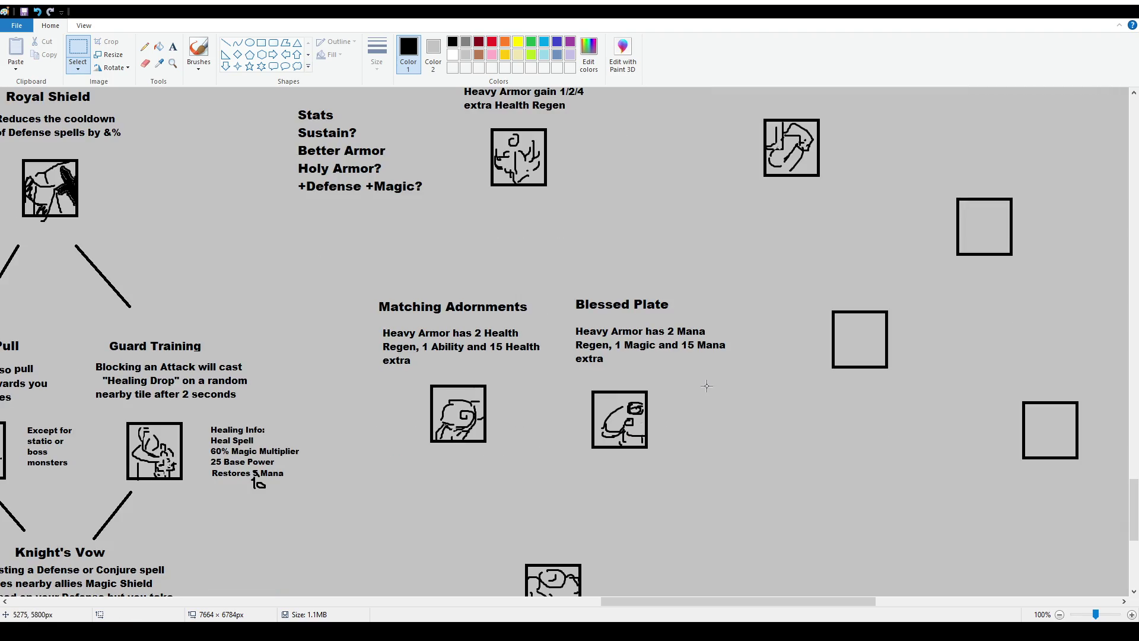
Shift the Royal Marks block slightly right and down, then nudge the Matching Adornments title.
scroll(586, 405, "down", 2)
scroll(568, 431, "up", 4)
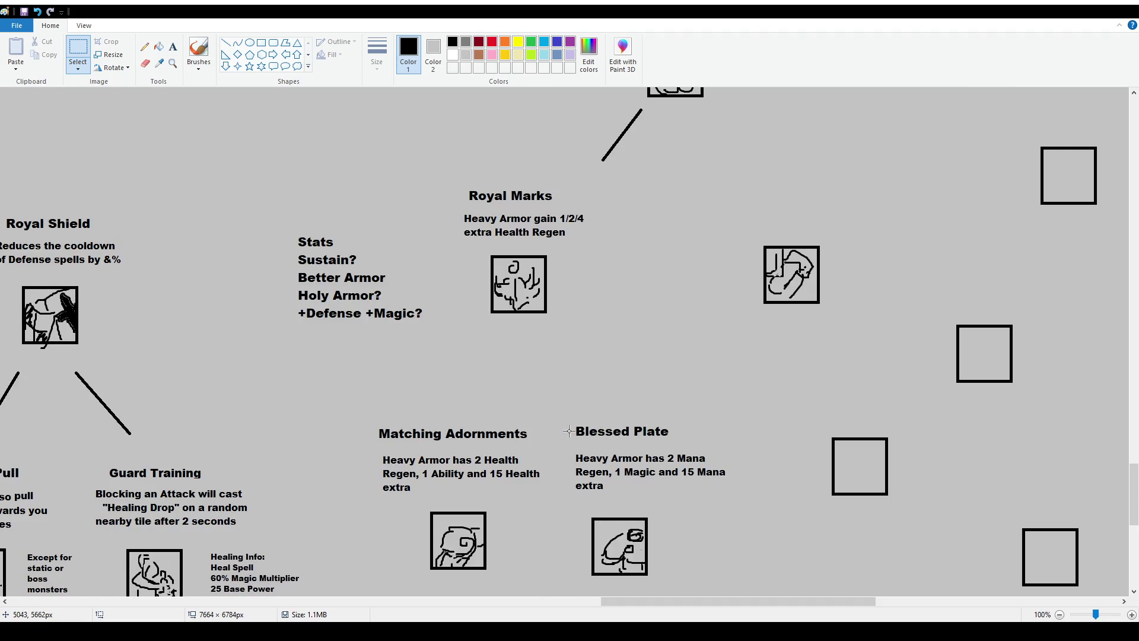
left_click_drag(458, 182, 600, 326)
left_click_drag(574, 287, 584, 297)
left_click(713, 332)
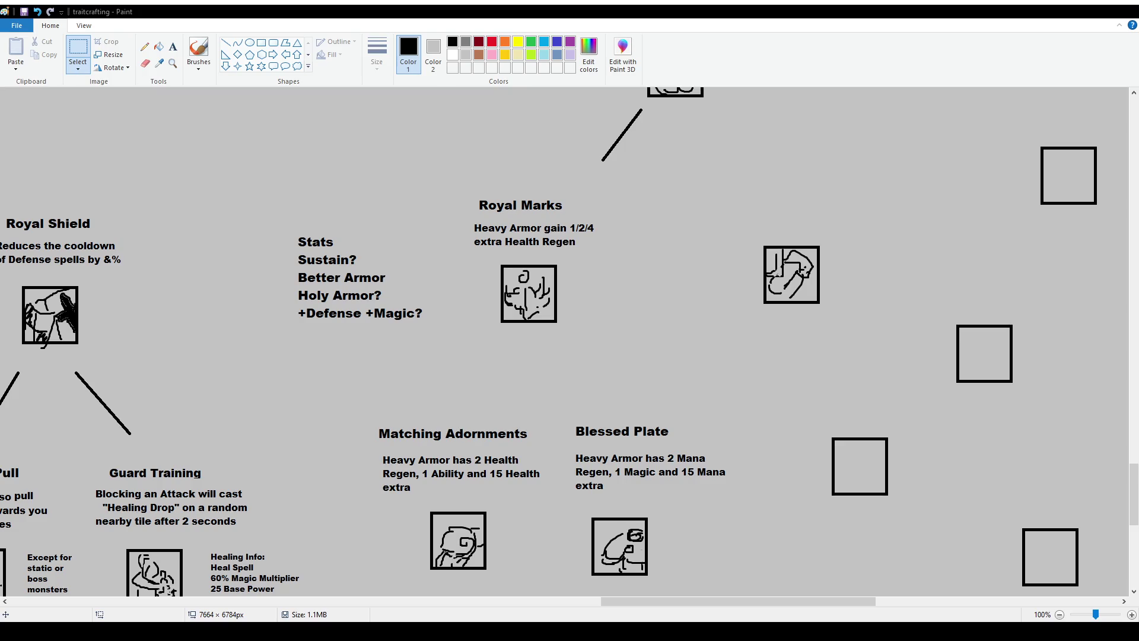
mouse_move(359, 410)
left_mouse_down()
mouse_move(537, 451)
mouse_move(526, 442)
mouse_move(695, 445)
mouse_move(678, 433)
left_mouse_up()
Drop the nudged Matching Adornments and Blessed Plate titles into place over their descriptions.
left_click(585, 412)
left_click(729, 516)
scroll(729, 516, "down", 4)
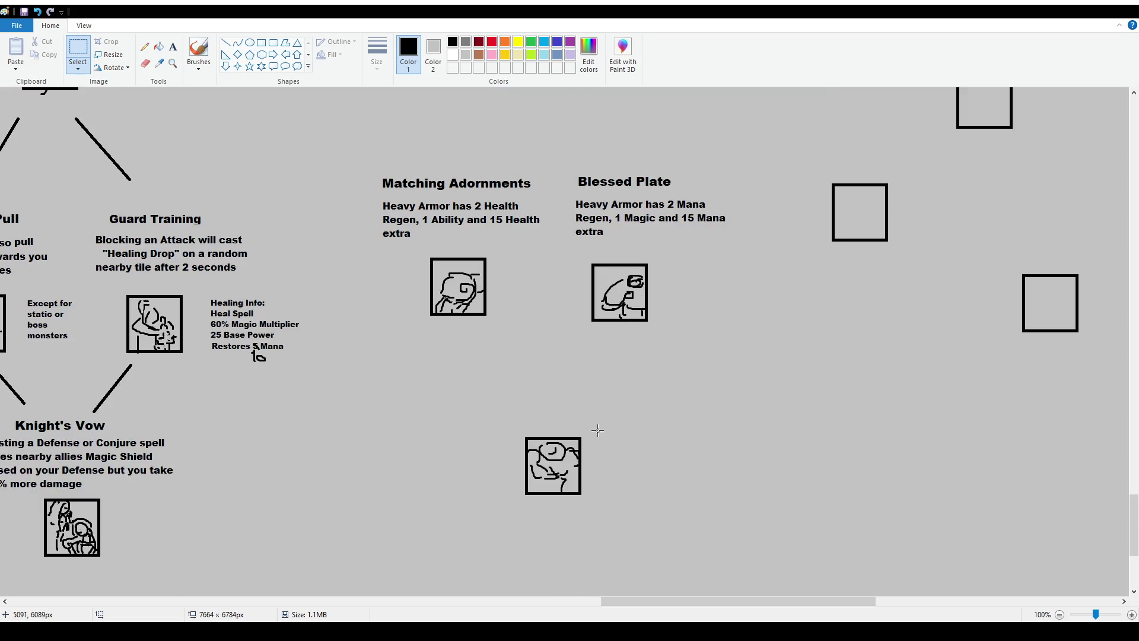
scroll(269, 213, "up", 2)
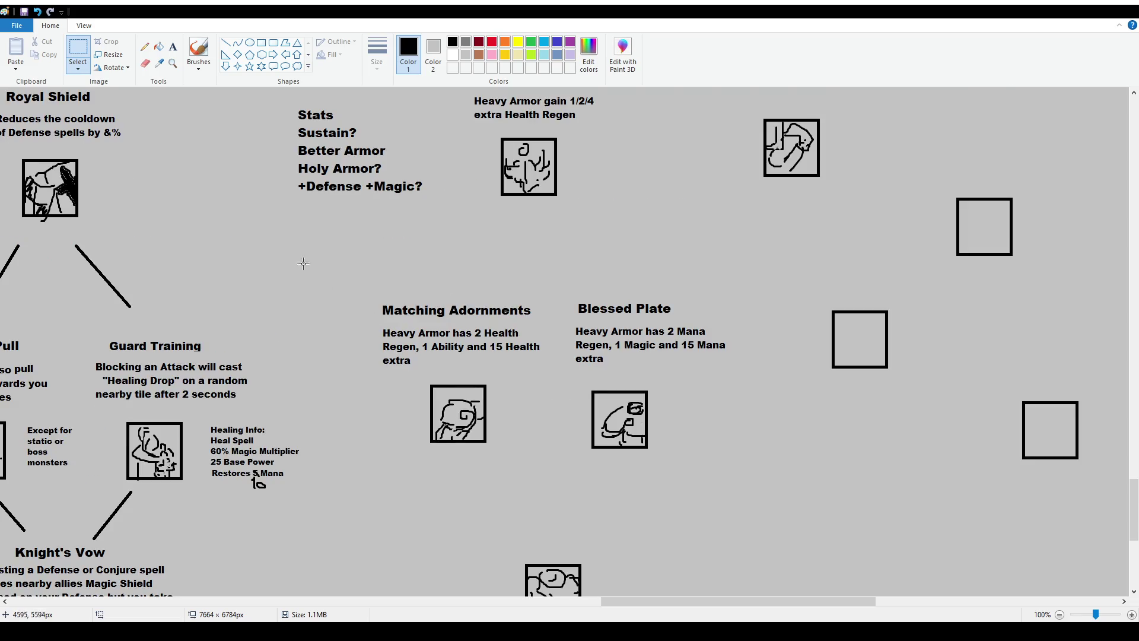
left_click(199, 52)
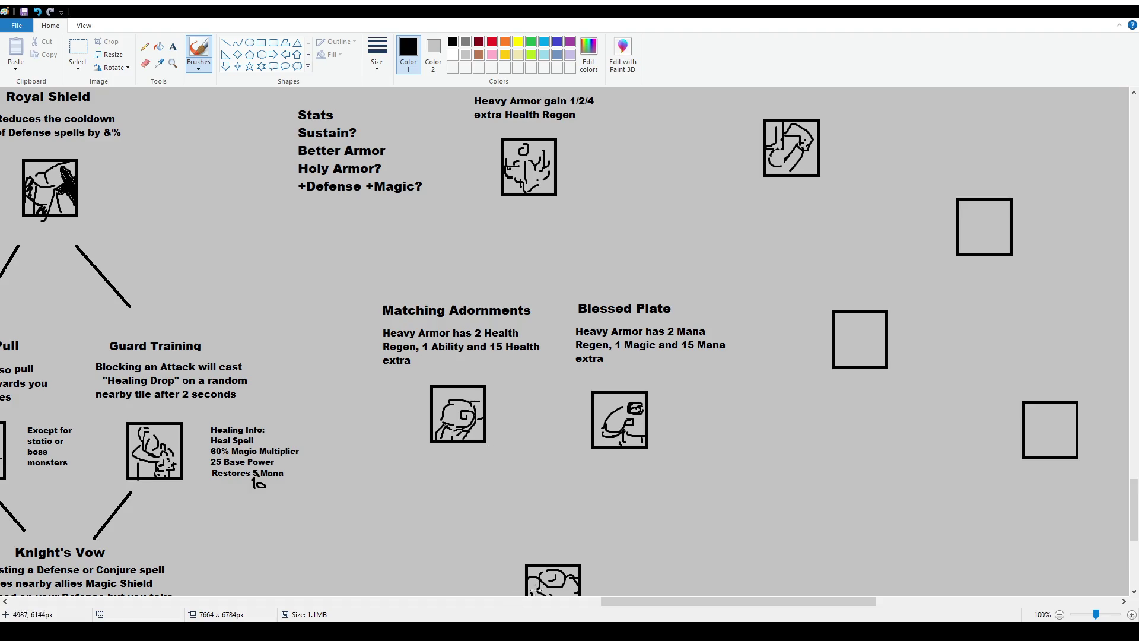
mouse_move(631, 602)
left_mouse_down()
mouse_move(543, 603)
mouse_move(560, 603)
left_mouse_up()
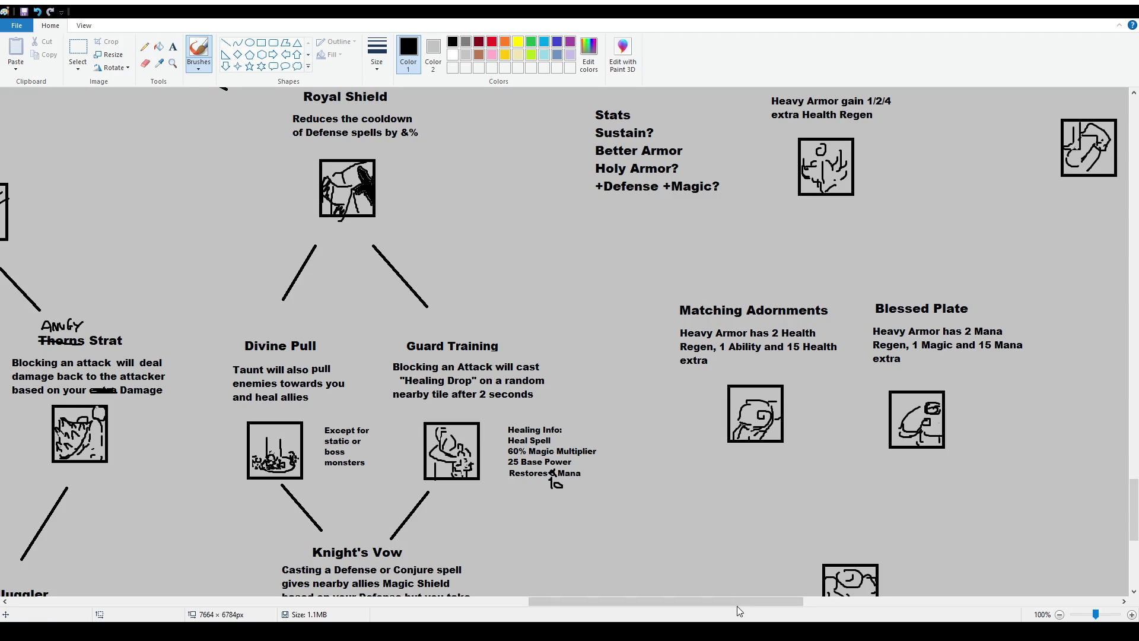
Zoom to 50% and pan across the tree around Royal Marks and the Manaleech notes.
left_click_drag(737, 602, 784, 614)
scroll(680, 304, "up", 5)
scroll(680, 303, "down", 10)
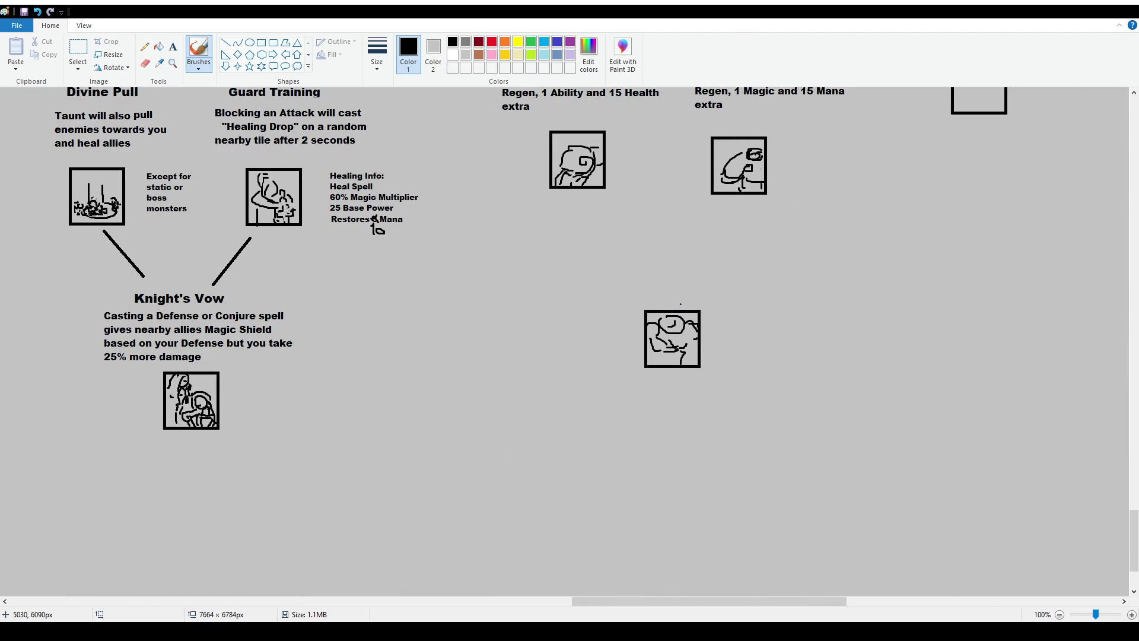
scroll(681, 303, "down", 2)
scroll(680, 304, "up", 5)
scroll(395, 412, "down", 1, "ctrl")
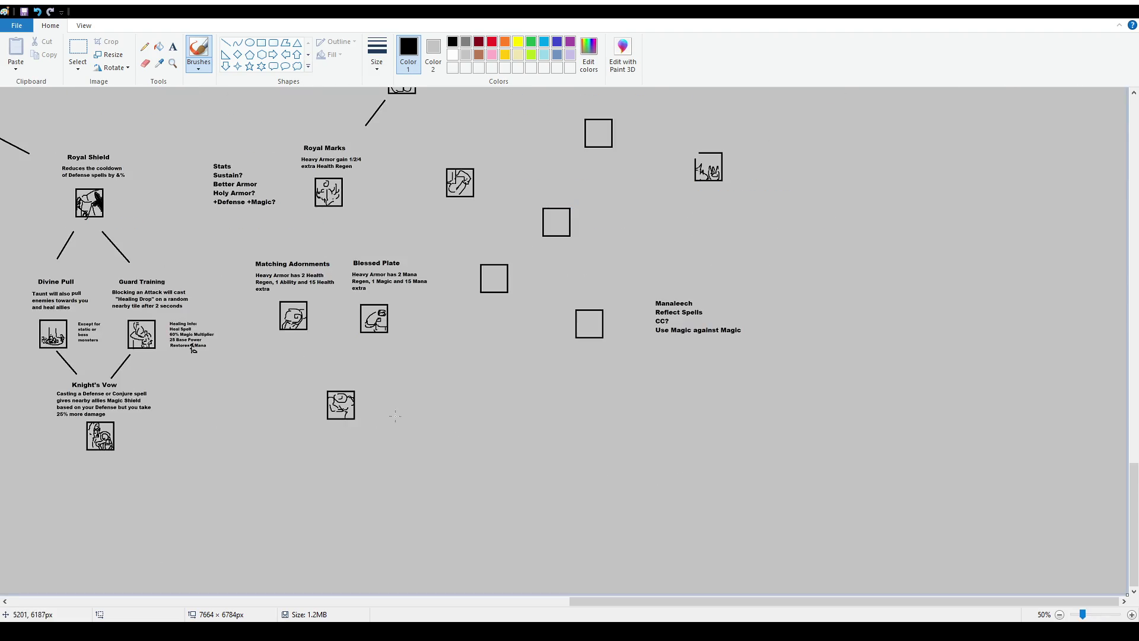
left_click_drag(591, 601, 310, 600)
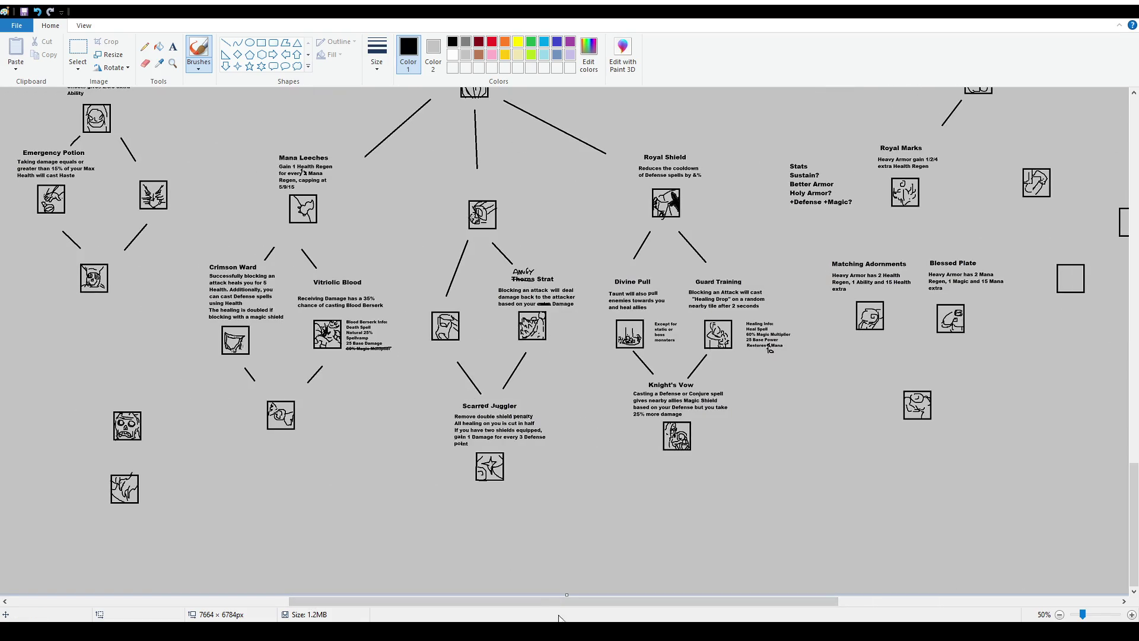
left_click_drag(514, 601, 255, 598)
scroll(339, 346, "up", 3)
scroll(340, 345, "up", 1)
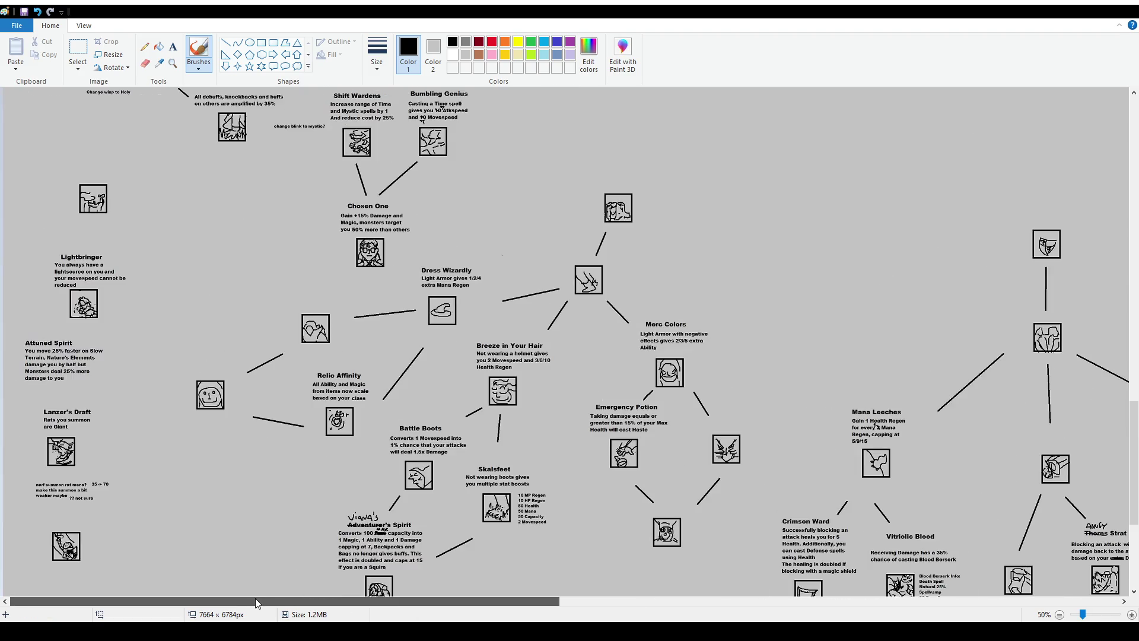
scroll(510, 593, "down", 2)
left_click_drag(509, 601, 968, 618)
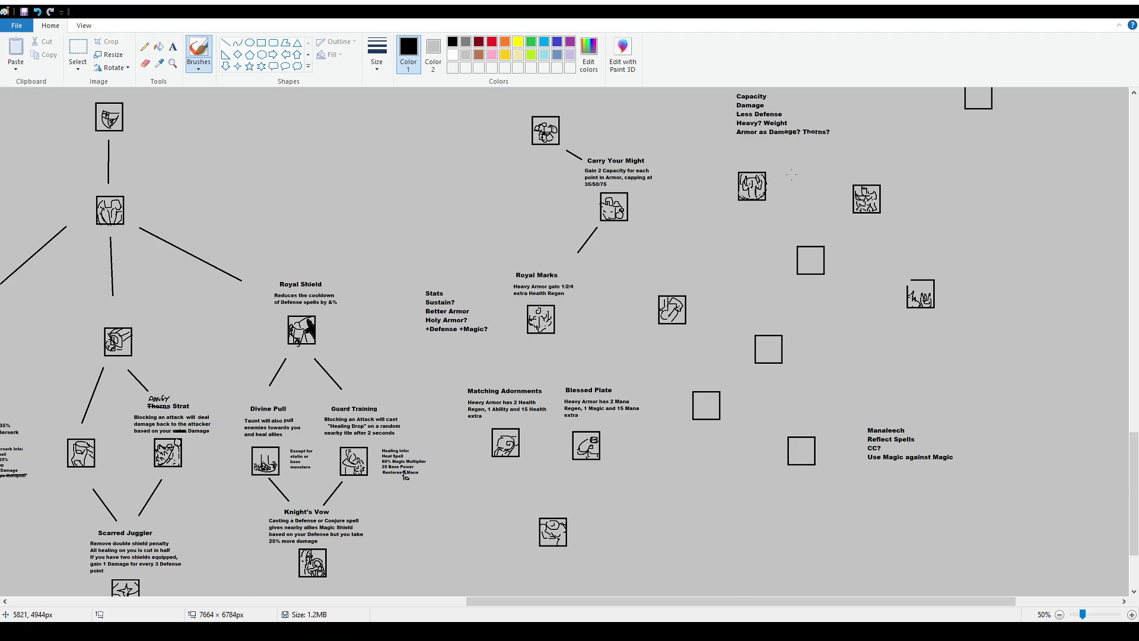
Zoom back to 100% and scroll to the Matching Adornments and Blessed Plate area.
scroll(772, 168, "up", 1)
scroll(770, 427, "down", 5)
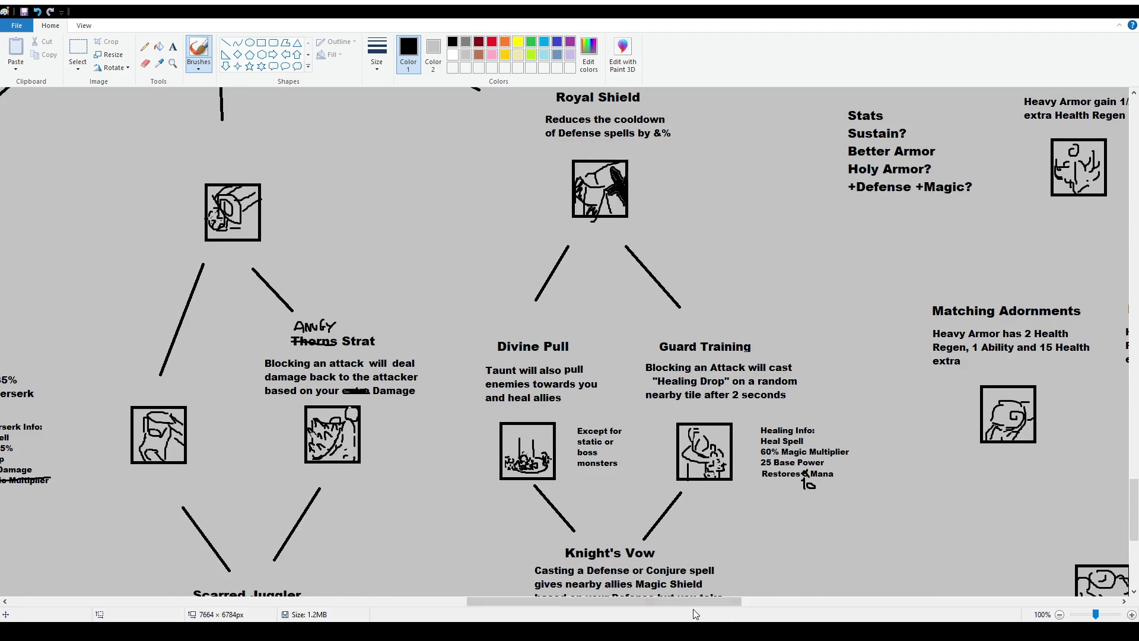
left_click_drag(693, 601, 822, 602)
scroll(605, 370, "down", 3)
scroll(372, 244, "up", 3)
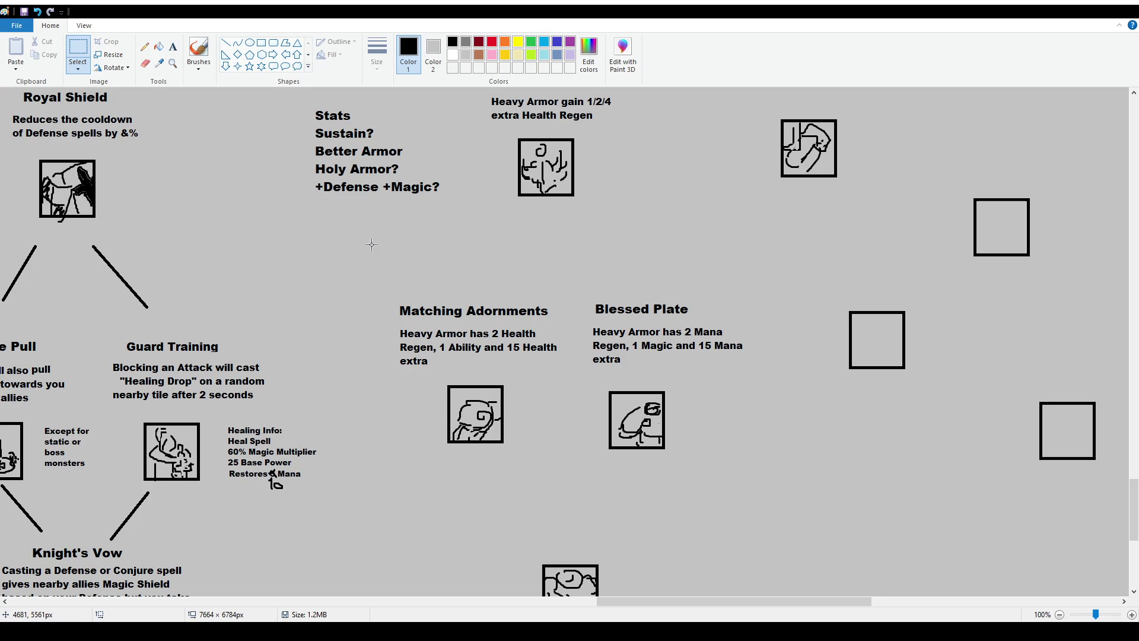
Sketch trial brush loops around the left and middle trees, undoing each one.
scroll(371, 244, "down", 1)
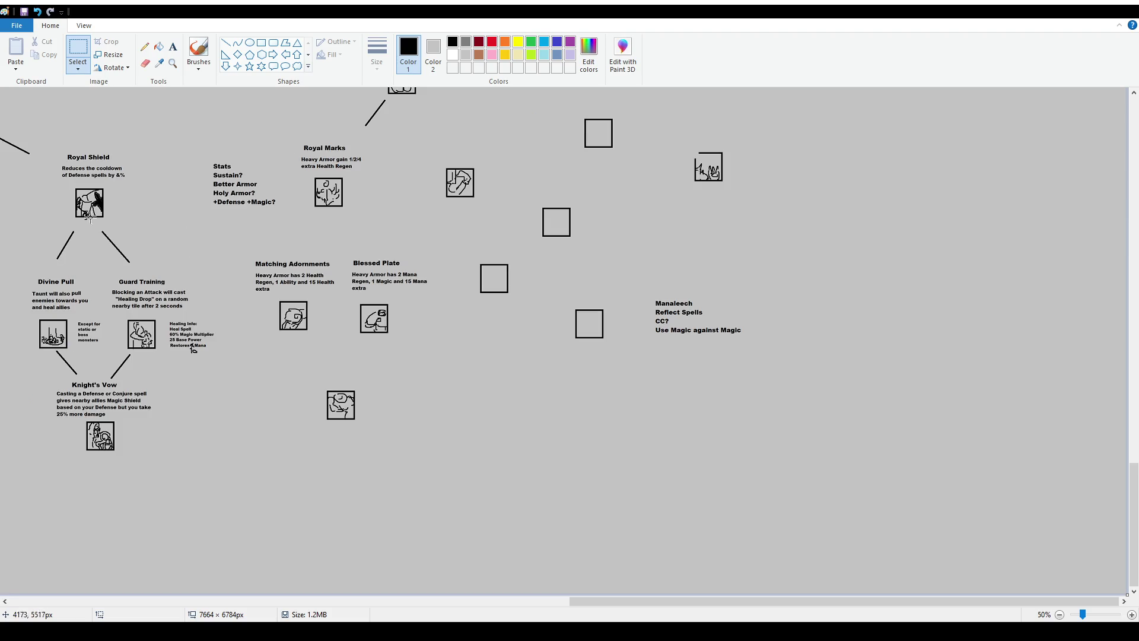
left_click(199, 50)
left_click_drag(82, 195, 101, 197)
key("ctrl+z")
scroll(531, 601, "left", 2)
scroll(530, 601, "left", 3)
mouse_move(333, 244)
left_mouse_down()
mouse_move(393, 478)
mouse_move(733, 288)
mouse_move(368, 137)
mouse_move(350, 184)
left_mouse_up()
key("ctrl+z")
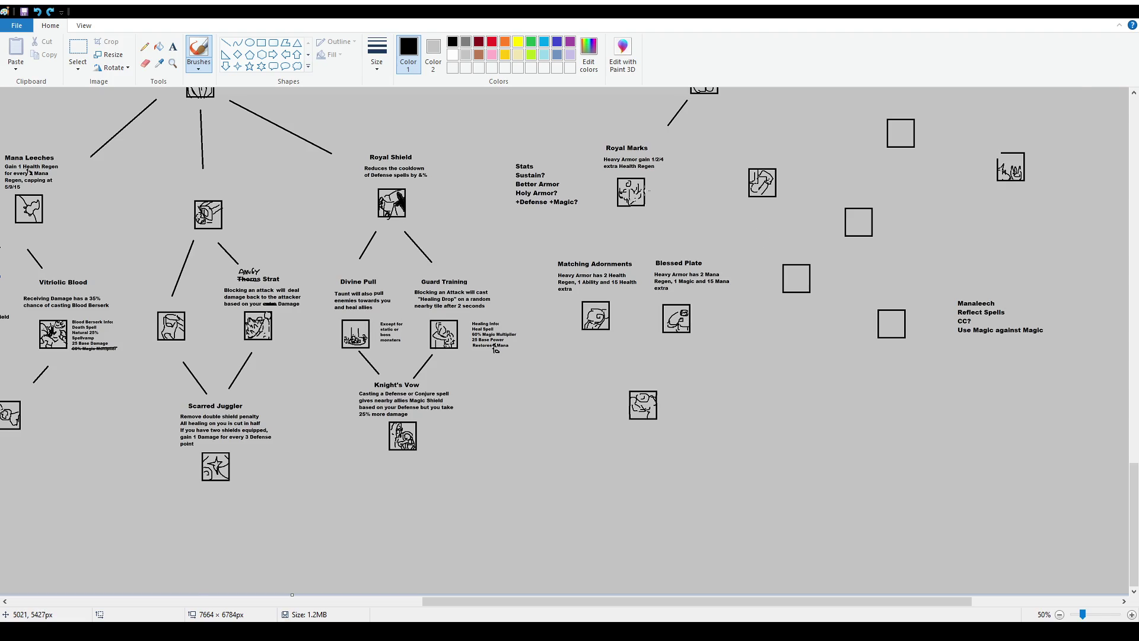
Delete the old Royal Marks description and move the Royal Marks title to a new spot.
scroll(641, 193, "up", 3)
left_click(76, 52)
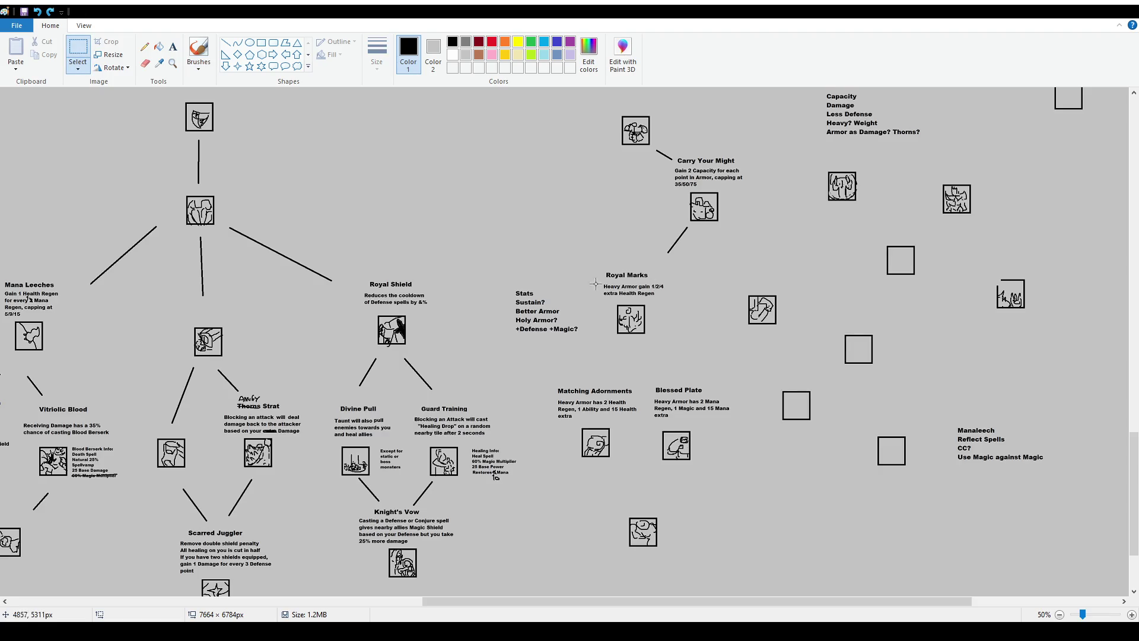
left_click_drag(592, 282, 673, 300)
key("Delete")
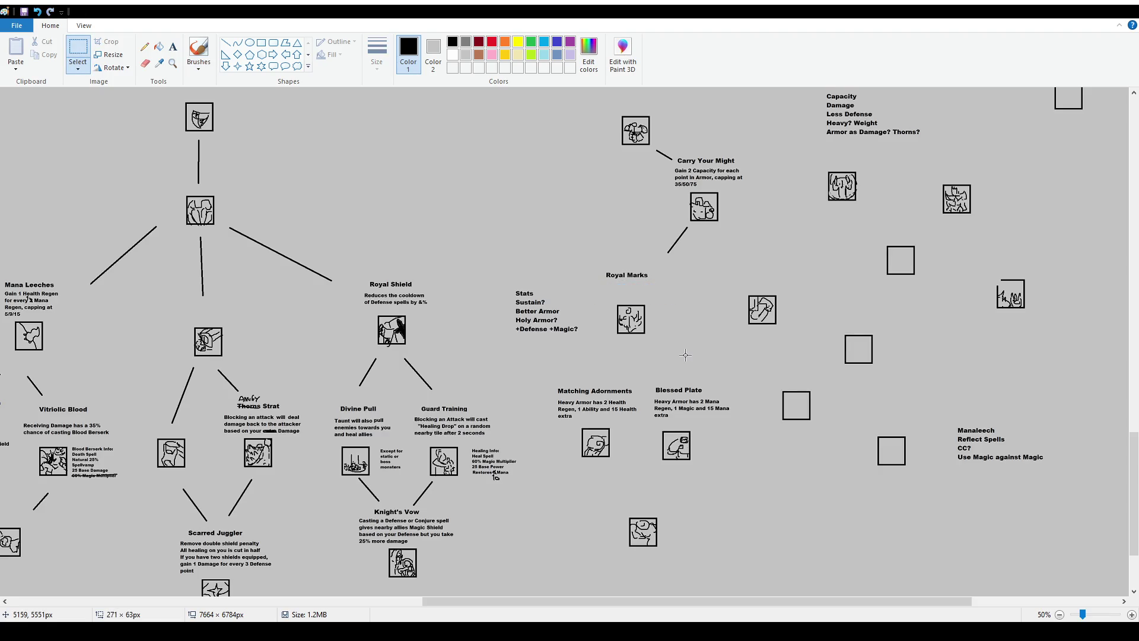
mouse_move(587, 257)
left_mouse_down()
mouse_move(677, 285)
mouse_move(672, 268)
left_mouse_up()
left_click(681, 348)
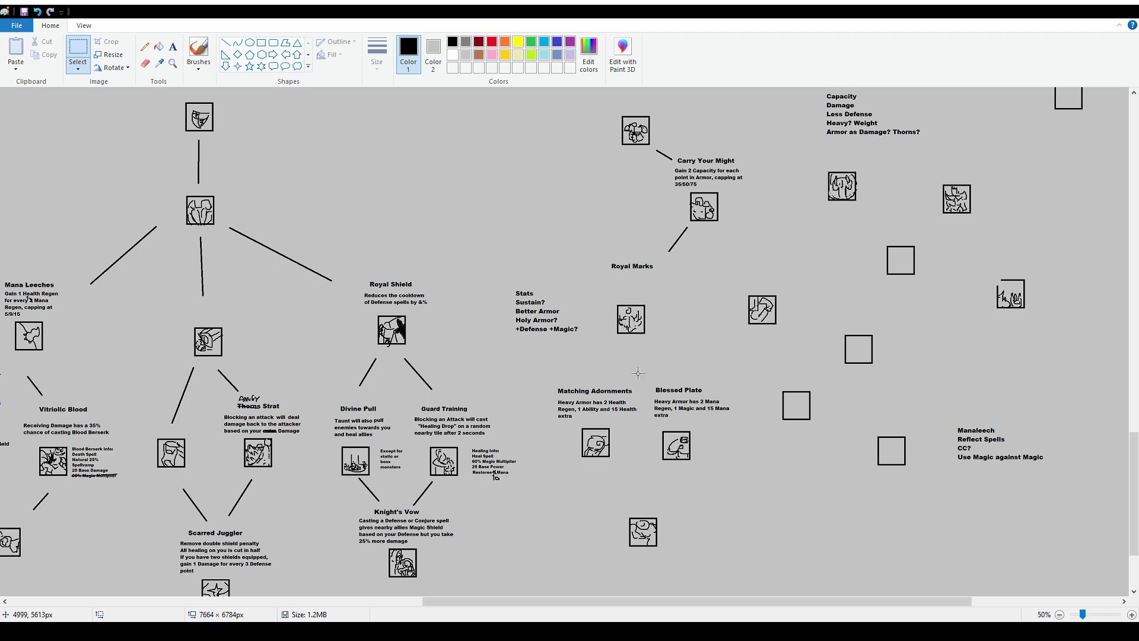
Erase the Matching Adornments and Blessed Plate descriptions, realign their titles and icons, and add a text box.
left_click_drag(551, 396, 741, 424)
key("Delete")
mouse_move(552, 383)
left_mouse_down()
mouse_move(740, 396)
mouse_move(719, 388)
left_mouse_up()
left_click(639, 434)
left_click_drag(654, 421, 727, 476)
key("Right")
mouse_move(575, 423)
left_mouse_down()
mouse_move(621, 469)
mouse_move(596, 449)
left_mouse_up()
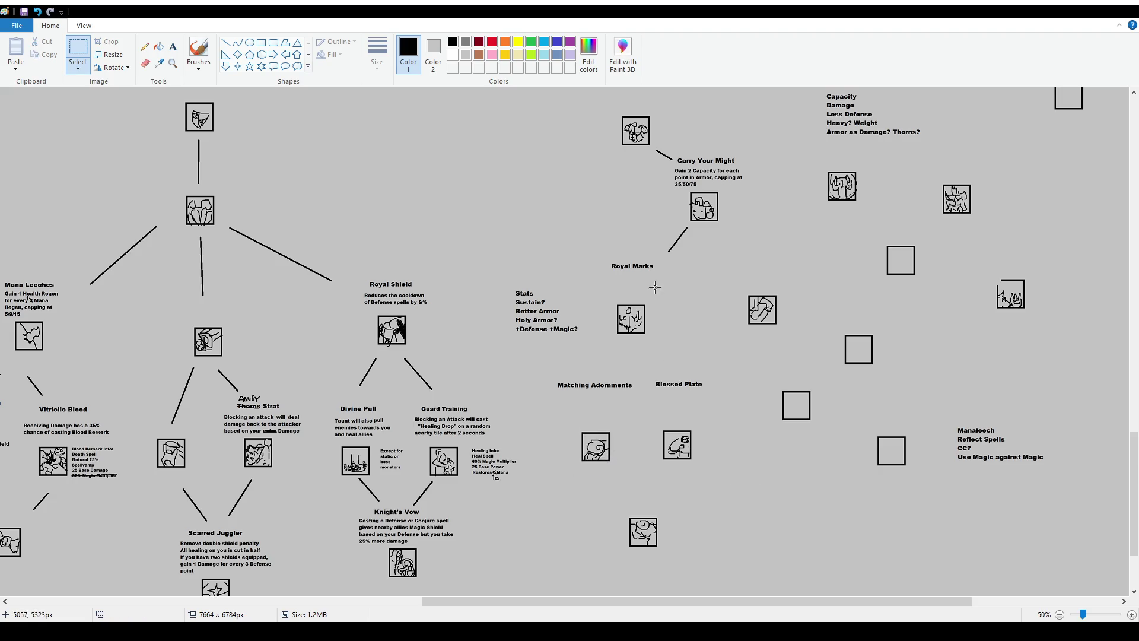
left_click(173, 46)
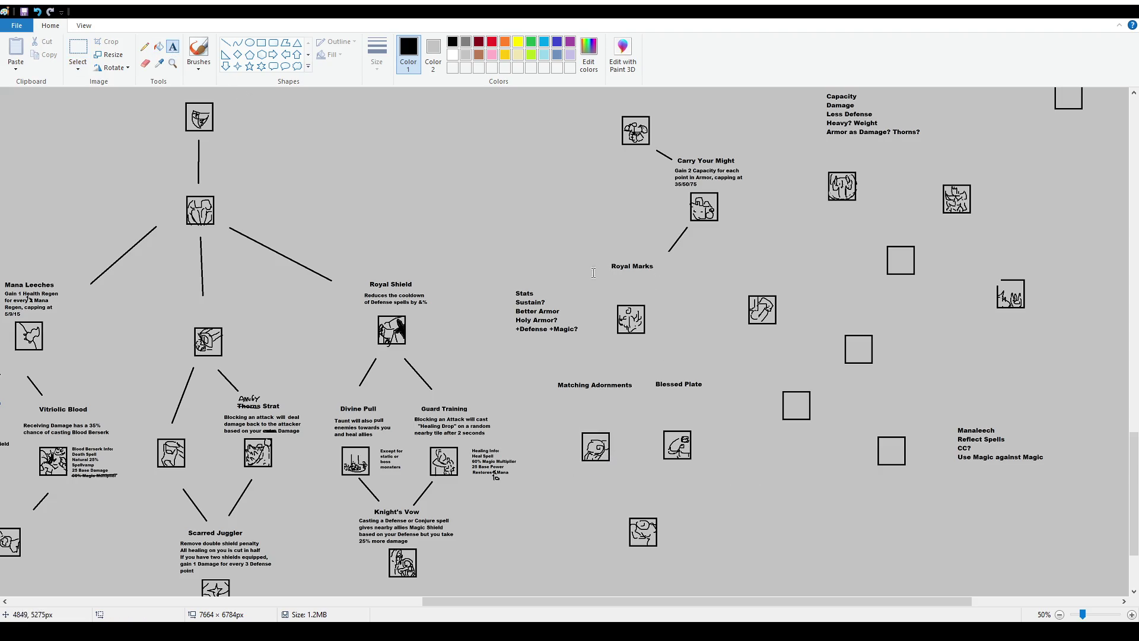
left_click_drag(591, 273, 686, 300)
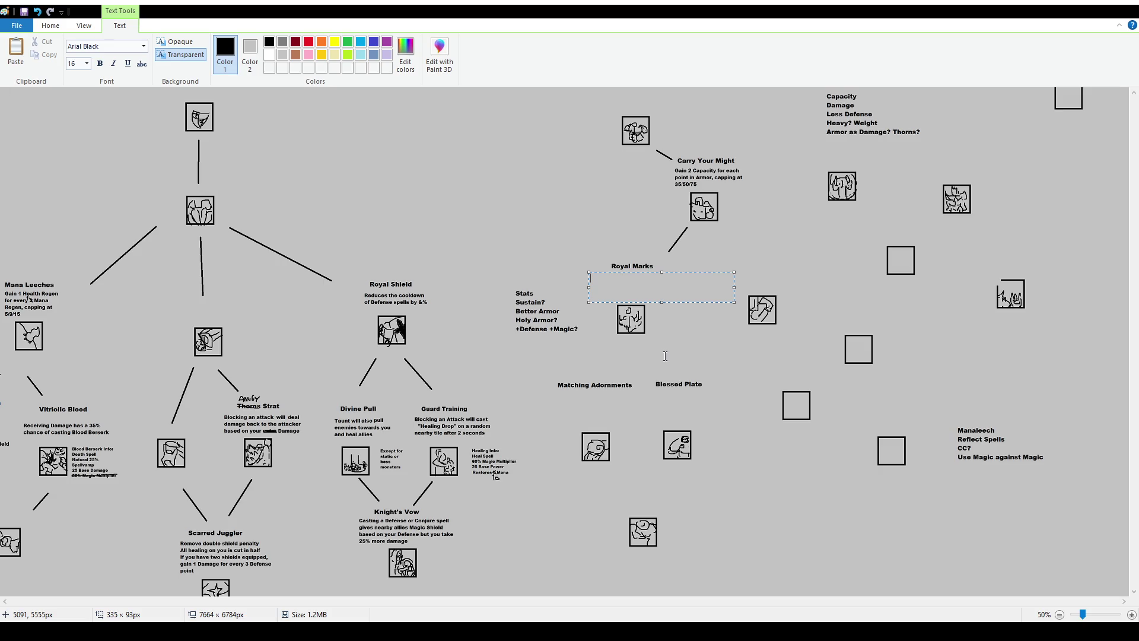
Type 'Heal spells cost 3/5/10 mana less' under Royal Marks, breaking 'mana less' onto a second line.
type("Heal")
type(" spells")
key("shift+Left")
key("Right")
type("cos")
type("6")
type("5/10")
type(" mana less")
left_click(673, 278)
key("Return")
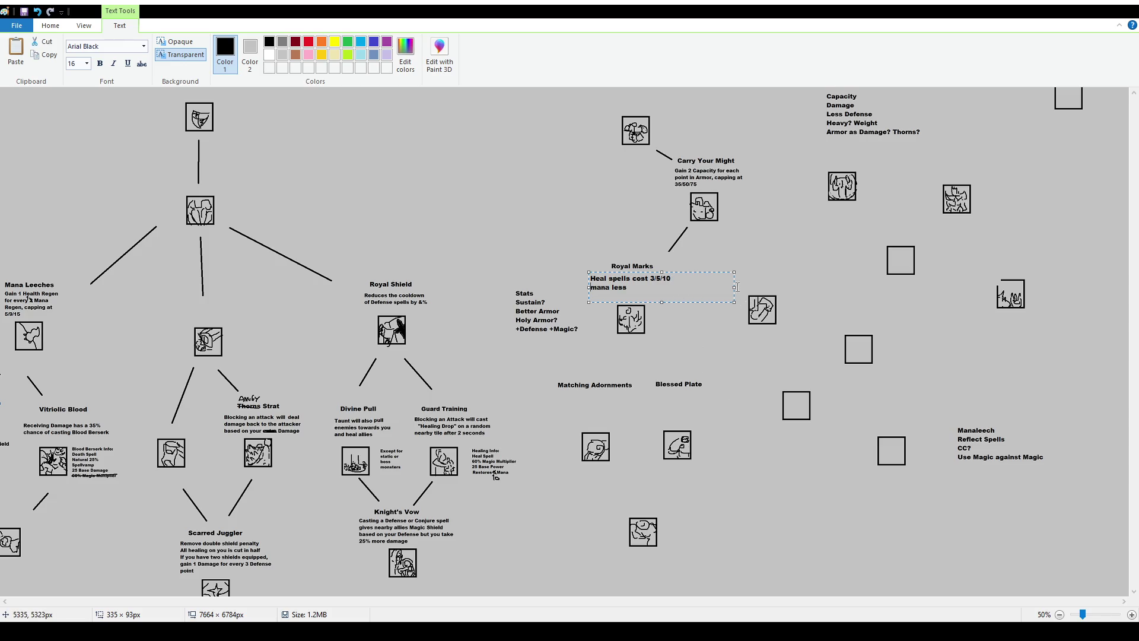
Narrow the description box so it wraps, then nudge the Royal Marks title left and up.
left_click_drag(734, 287, 653, 278)
left_click(617, 249)
left_click(78, 53)
mouse_move(600, 255)
left_mouse_down()
mouse_move(658, 274)
mouse_move(642, 266)
left_mouse_up()
left_click(696, 295)
scroll(696, 295, "up", 1)
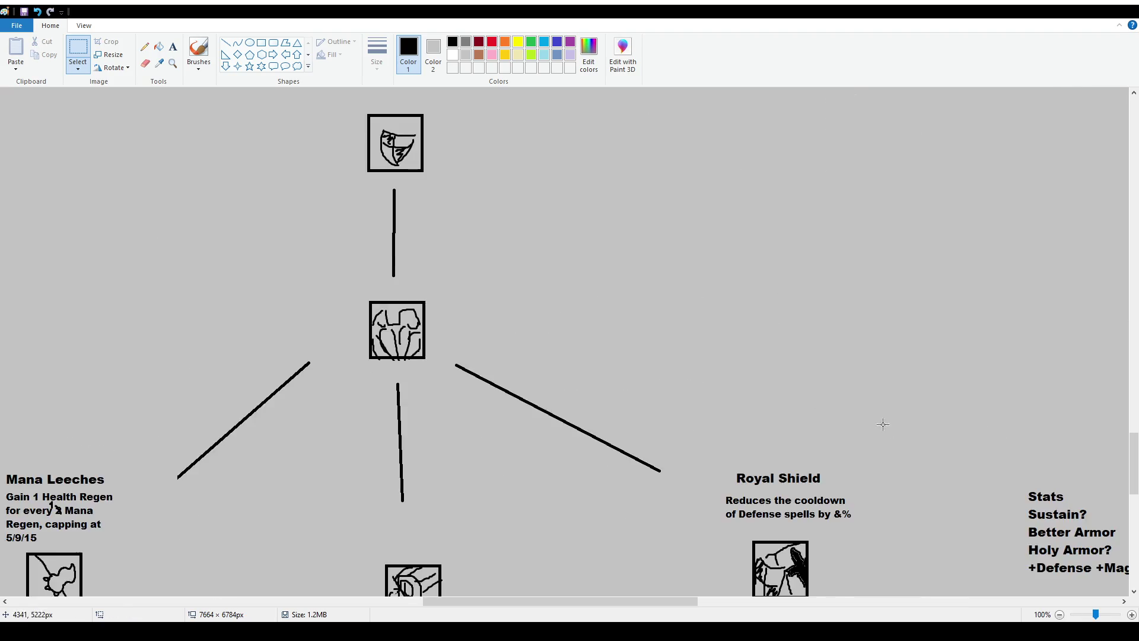
scroll(653, 445, "down", 5)
left_click_drag(611, 598, 751, 598)
scroll(684, 341, "up", 2)
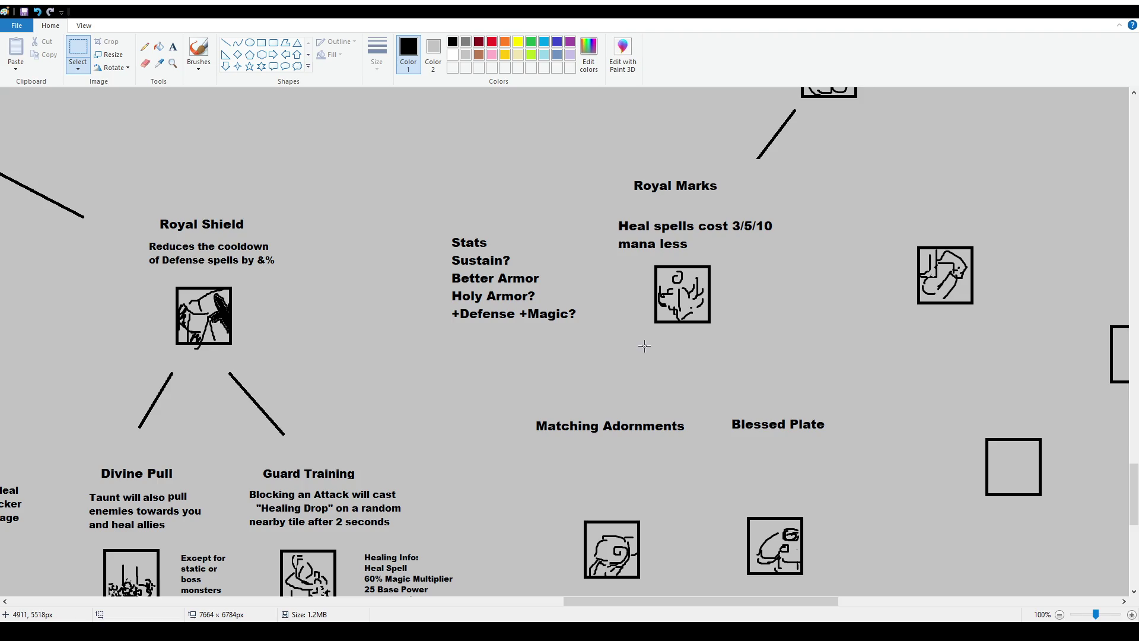
scroll(678, 313, "up", 2)
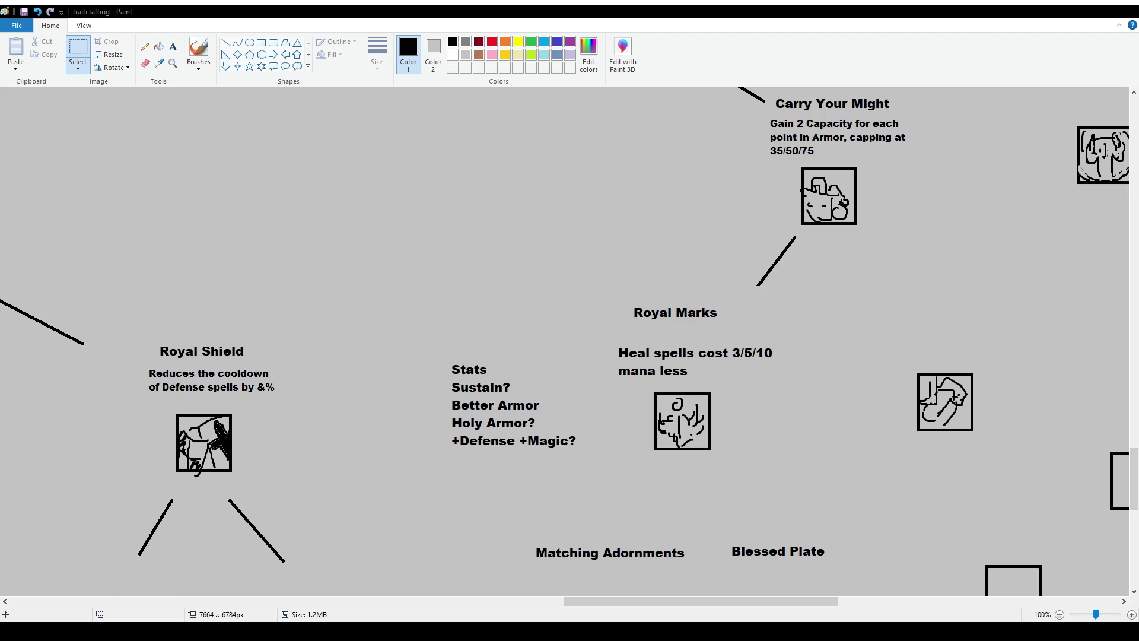
scroll(749, 223, "up", 2)
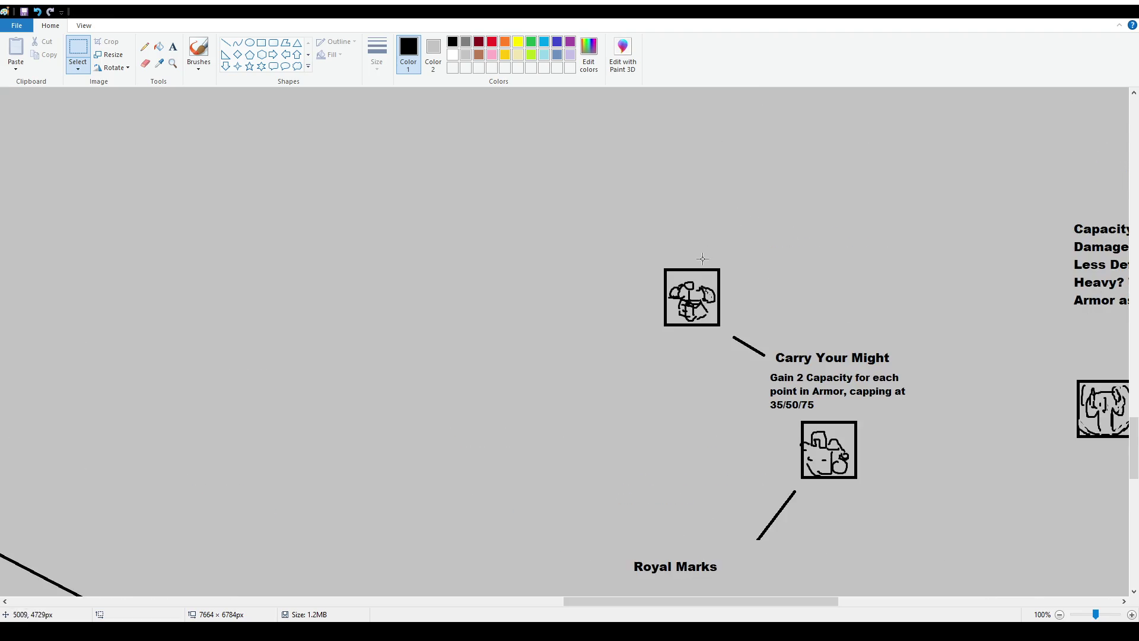
scroll(662, 196, "up", 2)
scroll(1030, 407, "down", 5)
scroll(1008, 356, "down", 1, "ctrl")
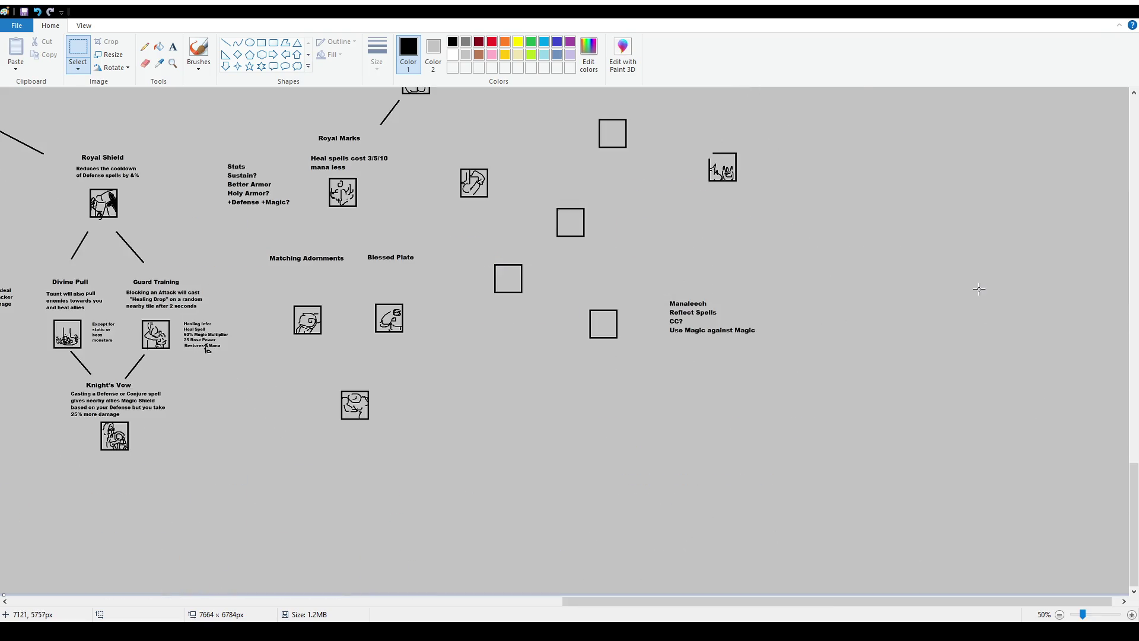
scroll(963, 290, "up", 3)
scroll(707, 275, "up", 1, "ctrl")
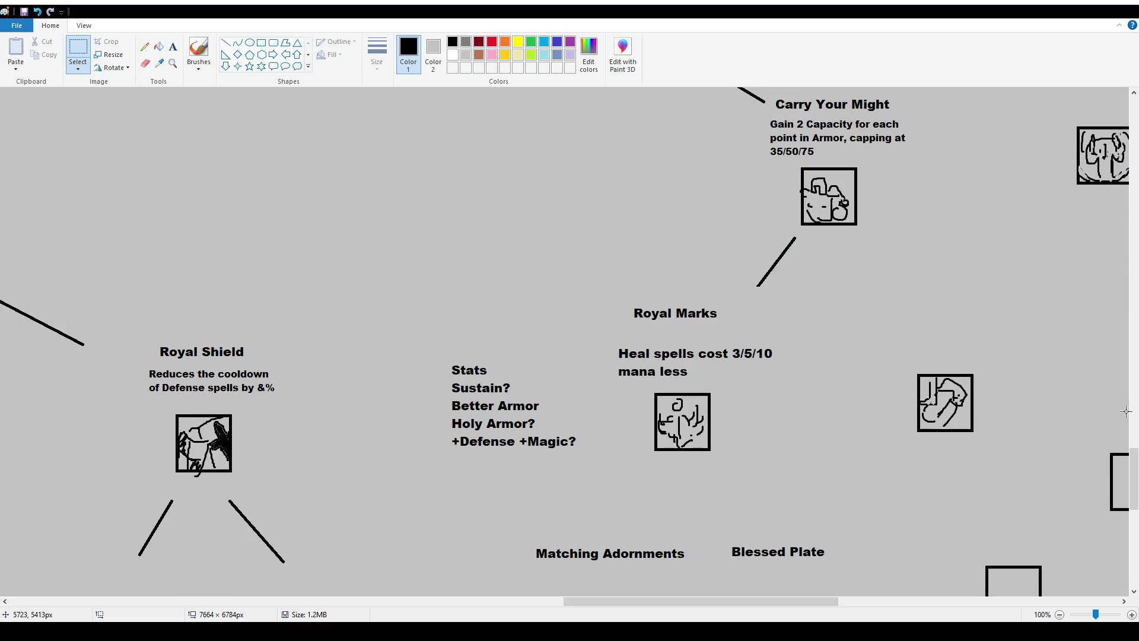
left_click(172, 47)
Add a size-12 copy of 'Heal spells cost 3/5/10 mana less' under the Royal Marks title.
left_click_drag(604, 319, 749, 343)
type("Heal spells cost 3/5/10 mana less")
key("ctrl+a")
left_click(82, 63)
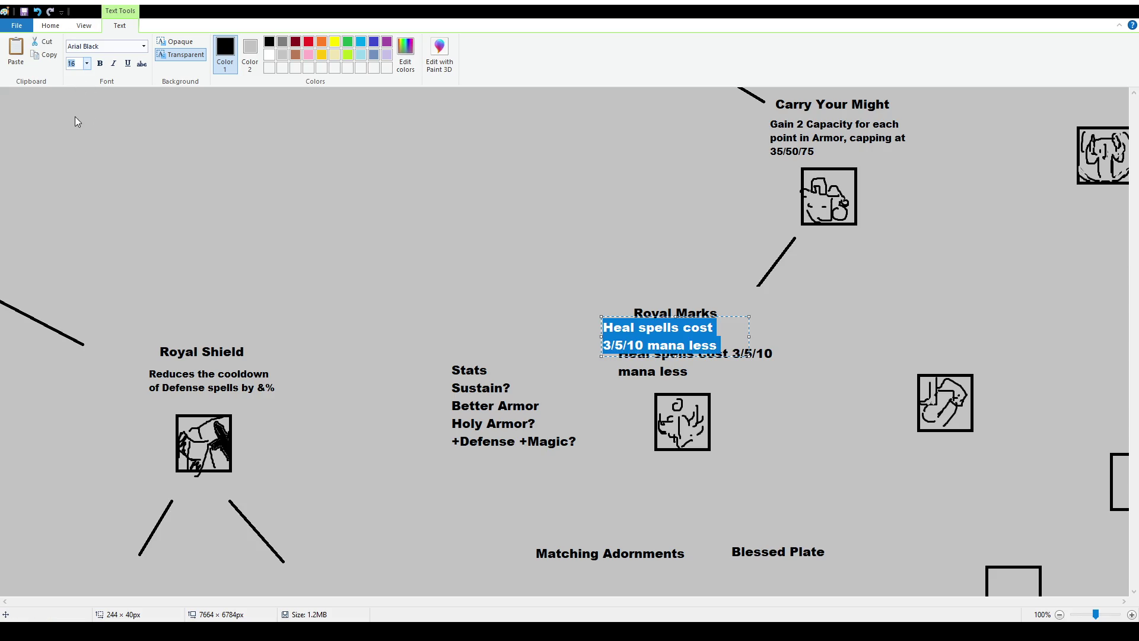
type("12")
left_click_drag(727, 316, 744, 322)
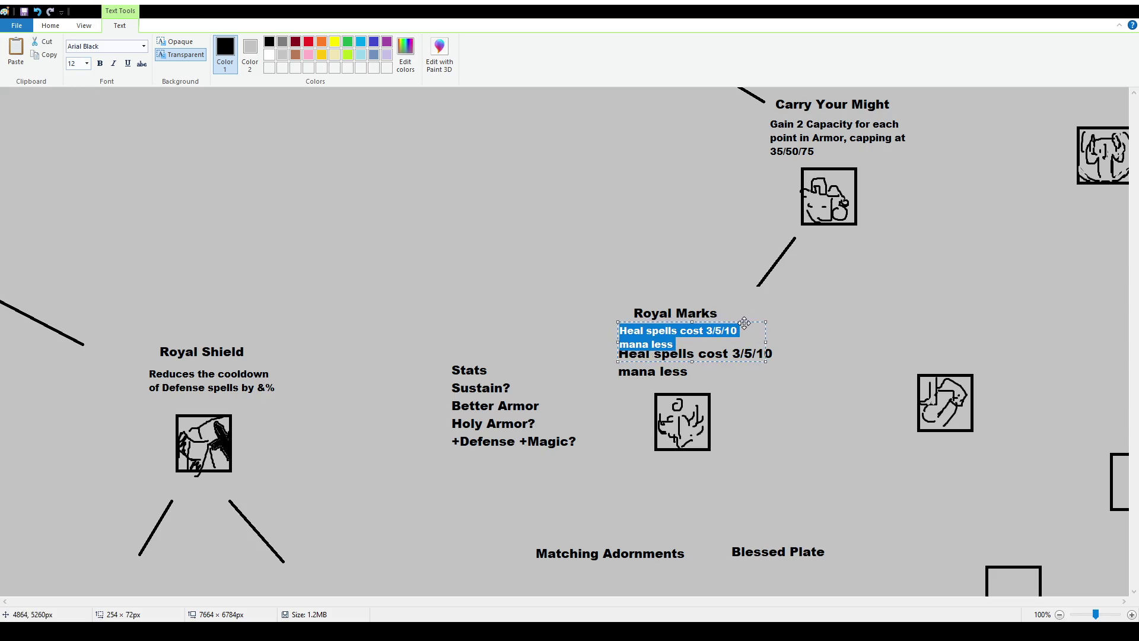
left_click(415, 207)
Delete the larger duplicate description and select the Royal Marks block.
left_click(77, 52)
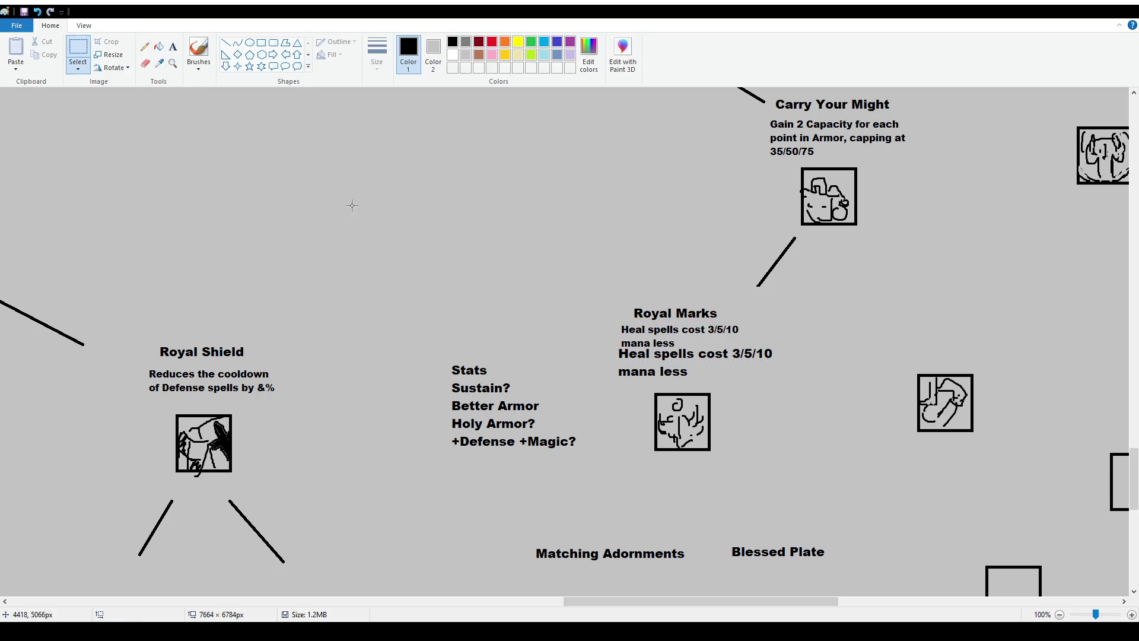
left_click_drag(785, 387, 595, 348)
key("Delete")
mouse_move(607, 303)
left_mouse_down()
mouse_move(772, 351)
mouse_move(755, 370)
left_mouse_up()
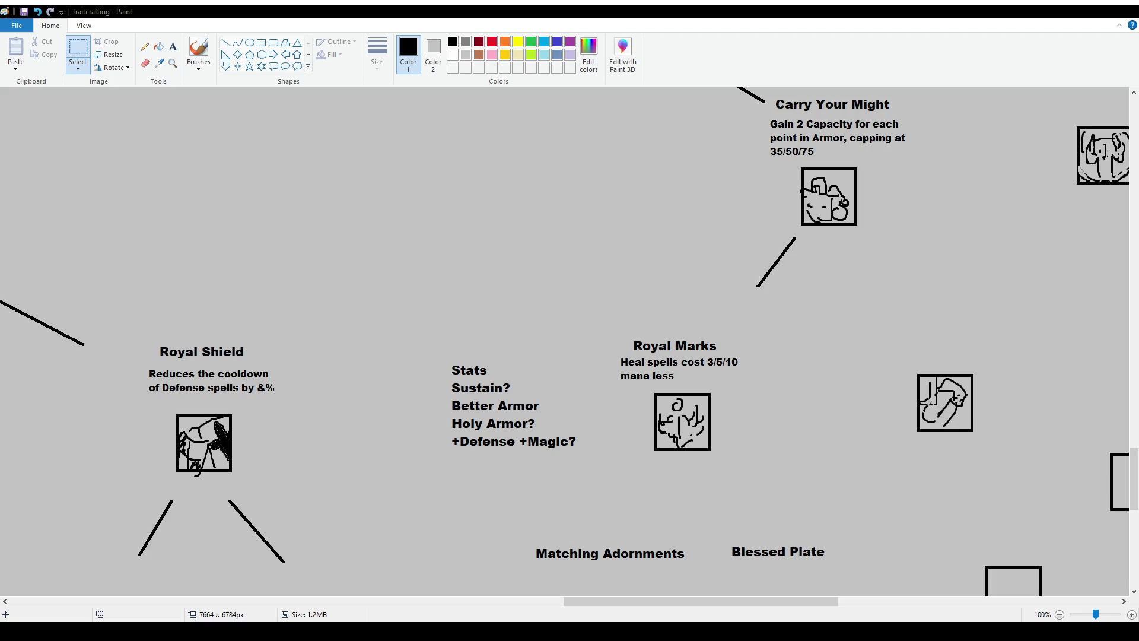
scroll(809, 400, "down", 2)
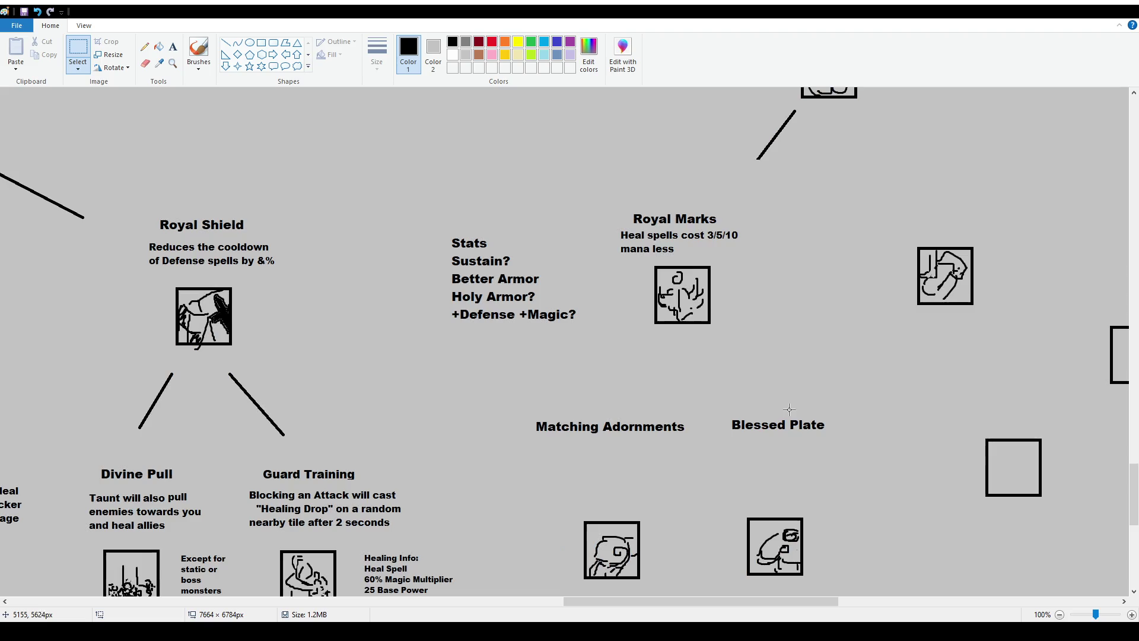
scroll(777, 408, "down", 2)
scroll(712, 381, "up", 2)
left_click_drag(608, 208, 770, 342)
left_click(774, 347)
scroll(775, 347, "up", 2)
scroll(776, 344, "up", 2)
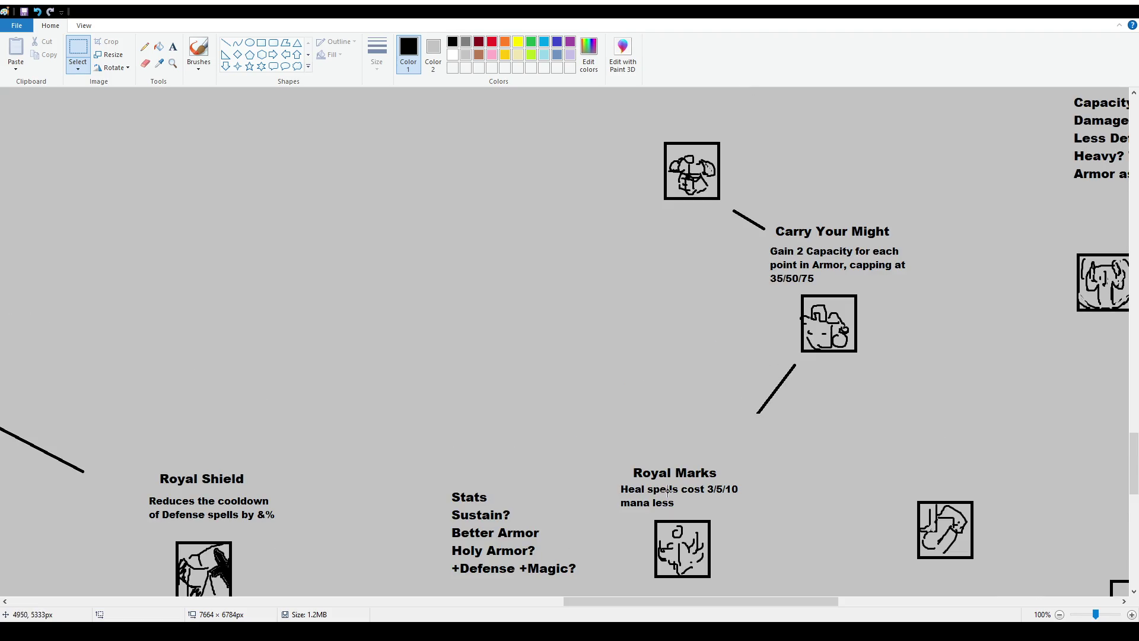
scroll(667, 490, "down", 2)
left_click_drag(611, 334, 765, 473)
left_click(747, 360)
scroll(746, 360, "down", 4)
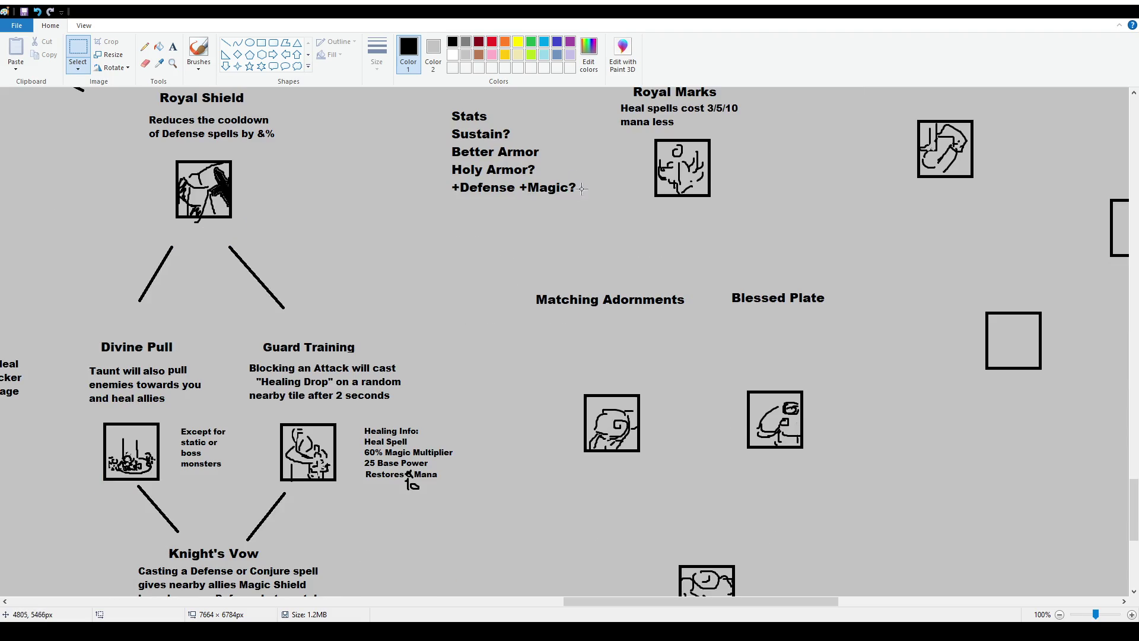
left_click(196, 47)
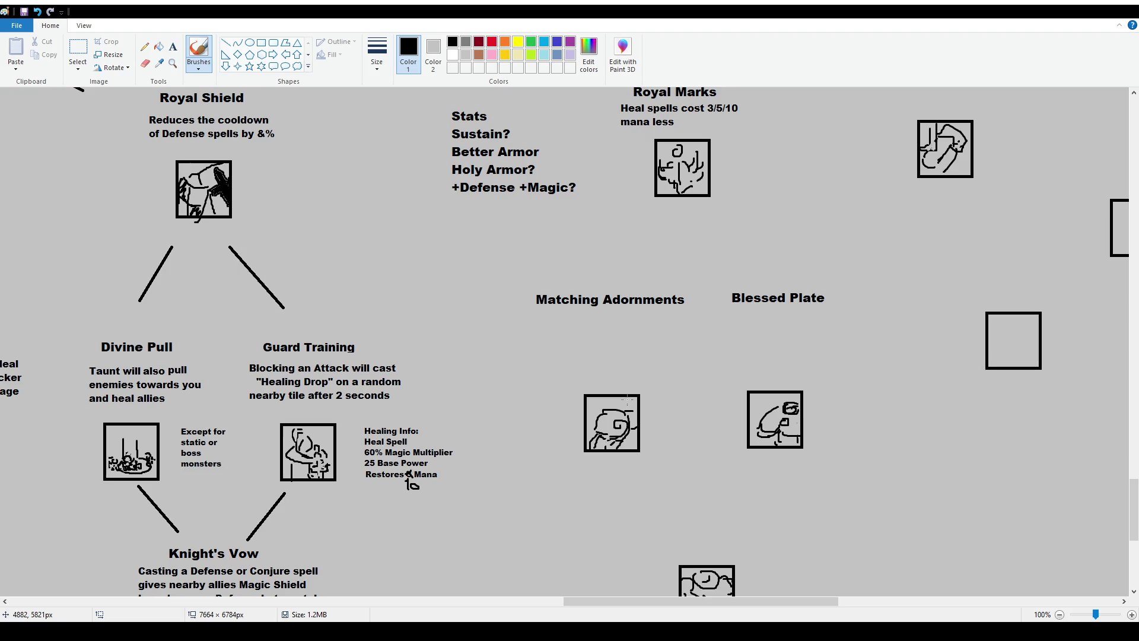
left_click(77, 49)
Move Blessed Plate right and draw diagonal lines from the Royal Marks icon to Blessed Plate and Matching Adornments.
left_click_drag(728, 280, 858, 471)
left_click(968, 450)
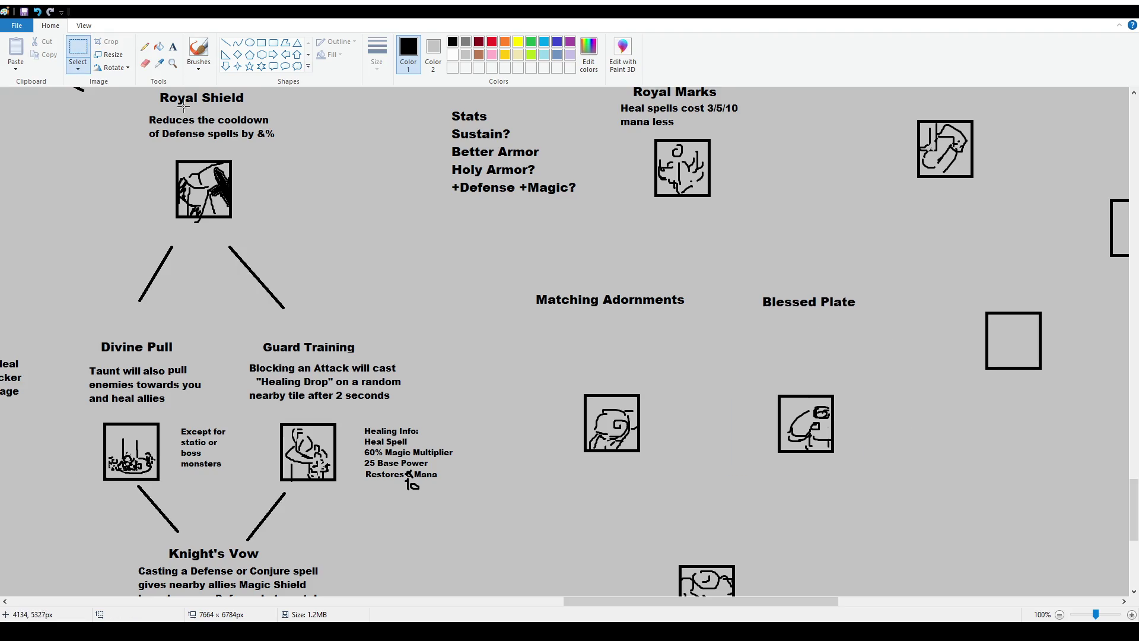
left_click(225, 42)
left_click_drag(709, 216, 761, 261)
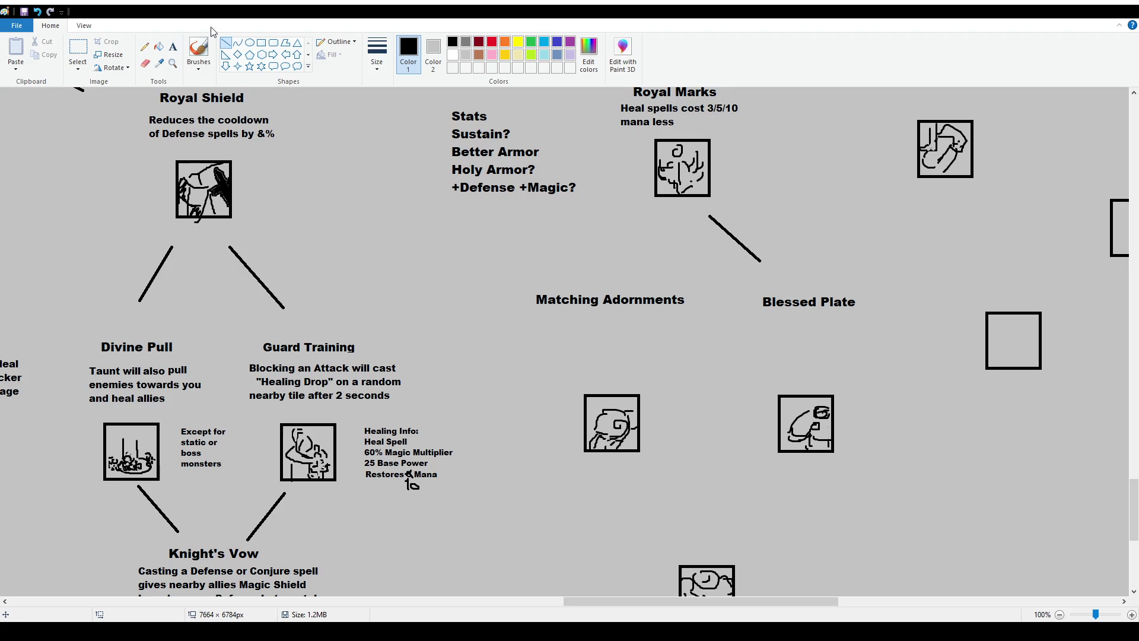
left_click_drag(663, 222, 623, 260)
scroll(673, 338, "up", 4)
scroll(674, 335, "down", 4)
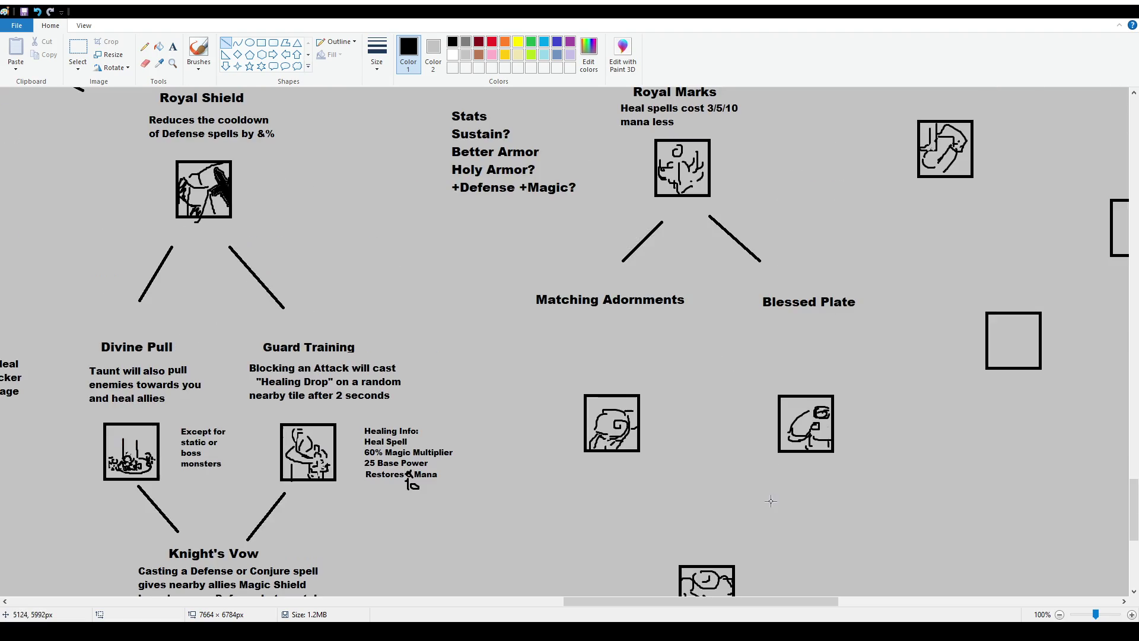
Delete the Stats notes block between Royal Shield and Royal Marks.
scroll(770, 500, "up", 2)
left_click(77, 51)
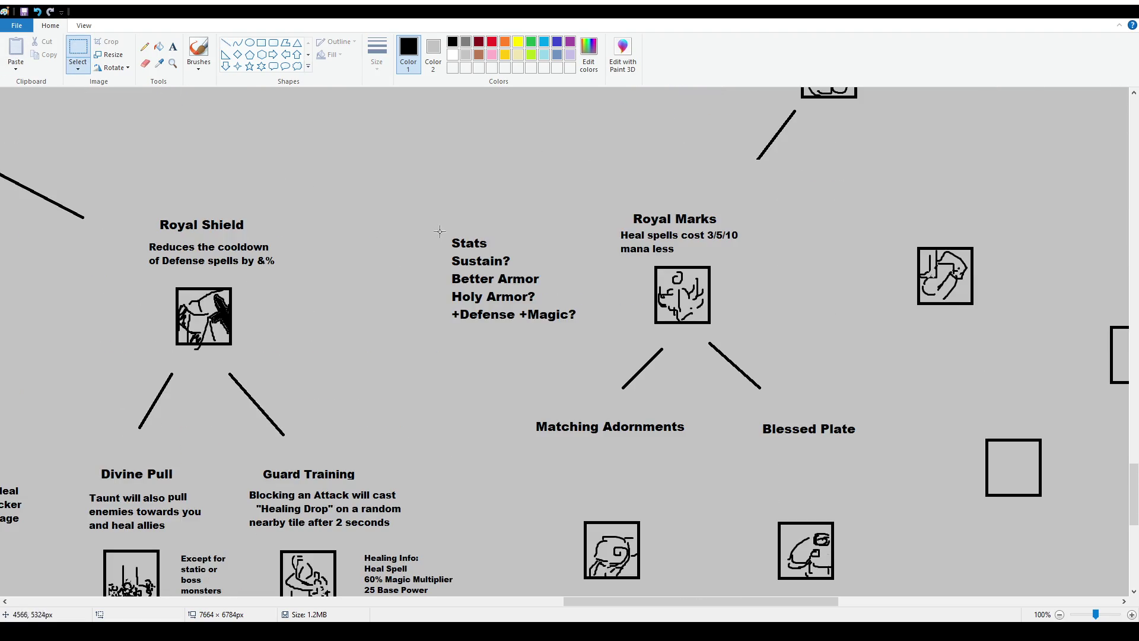
left_click_drag(425, 212, 585, 348)
key("Delete")
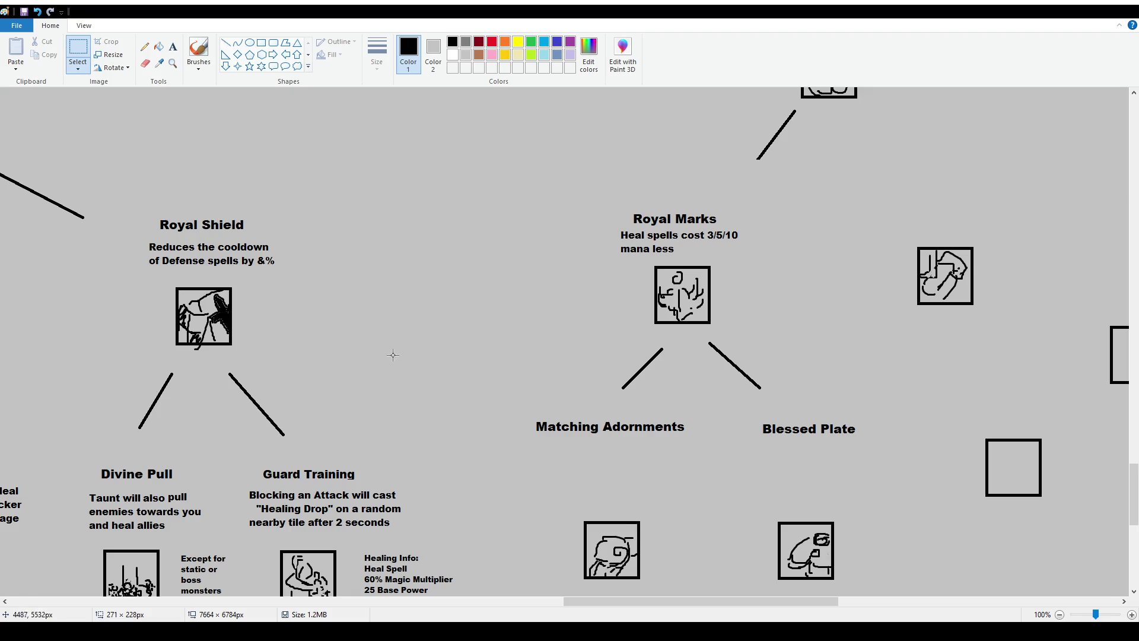
scroll(395, 354, "down", 1)
Try two freehand brush strokes on the canvas and undo them.
left_click(199, 51)
left_click_drag(190, 178, 167, 229)
key("ctrl+z")
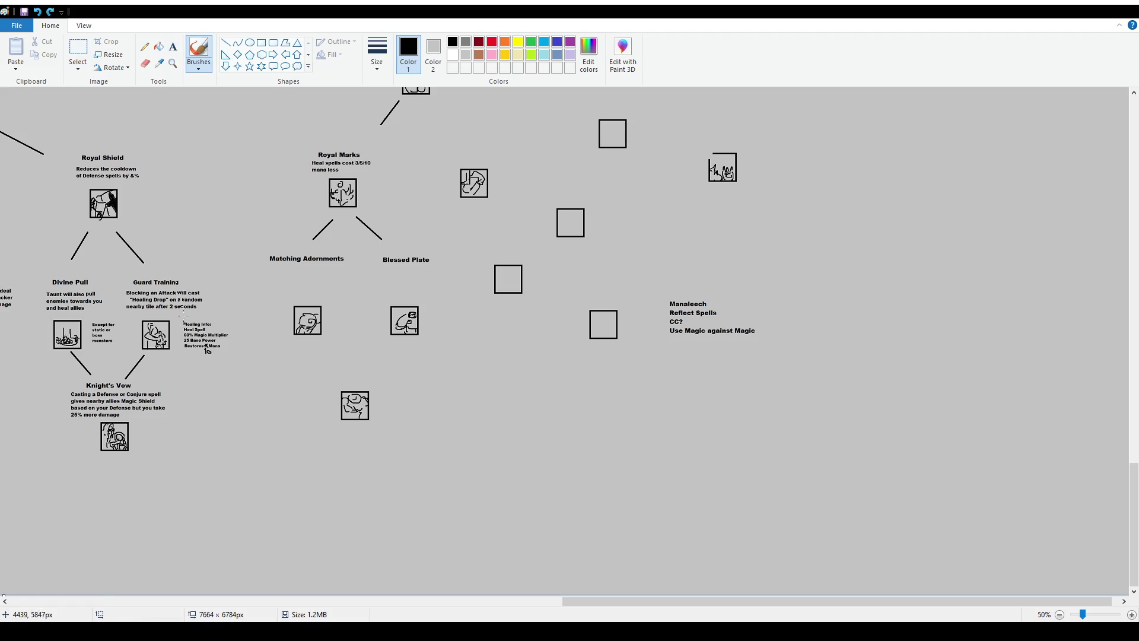
left_click_drag(250, 178, 291, 234)
key("ctrl+z")
key("ctrl+z")
Try circling Royal Marks and Blessed Plate, undoing each circle.
scroll(390, 372, "up", 1)
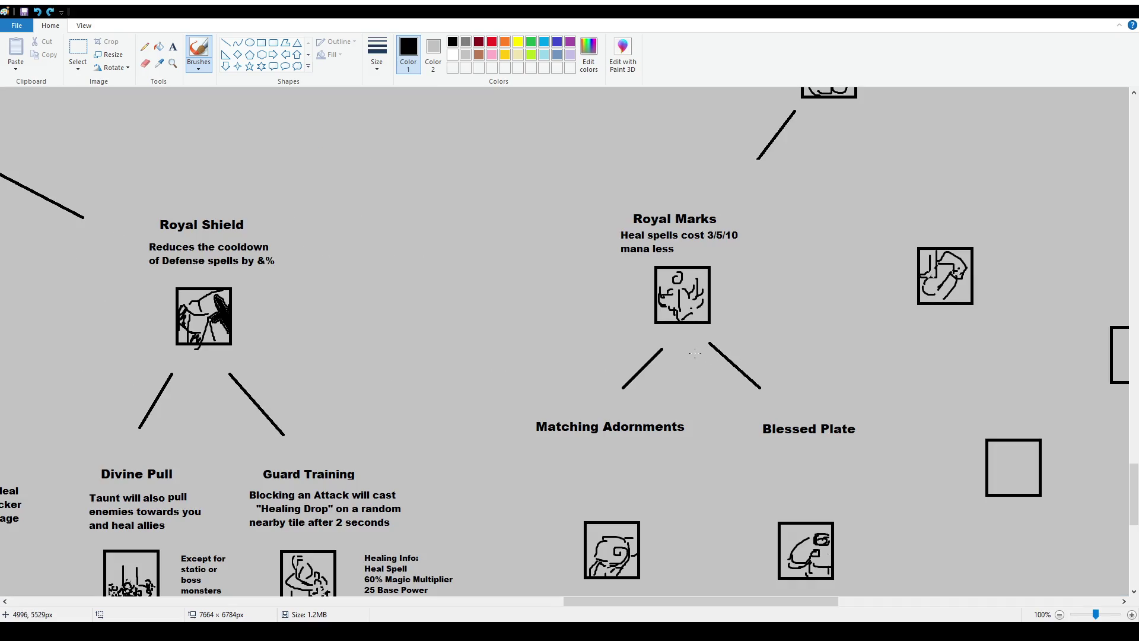
scroll(694, 352, "down", 3)
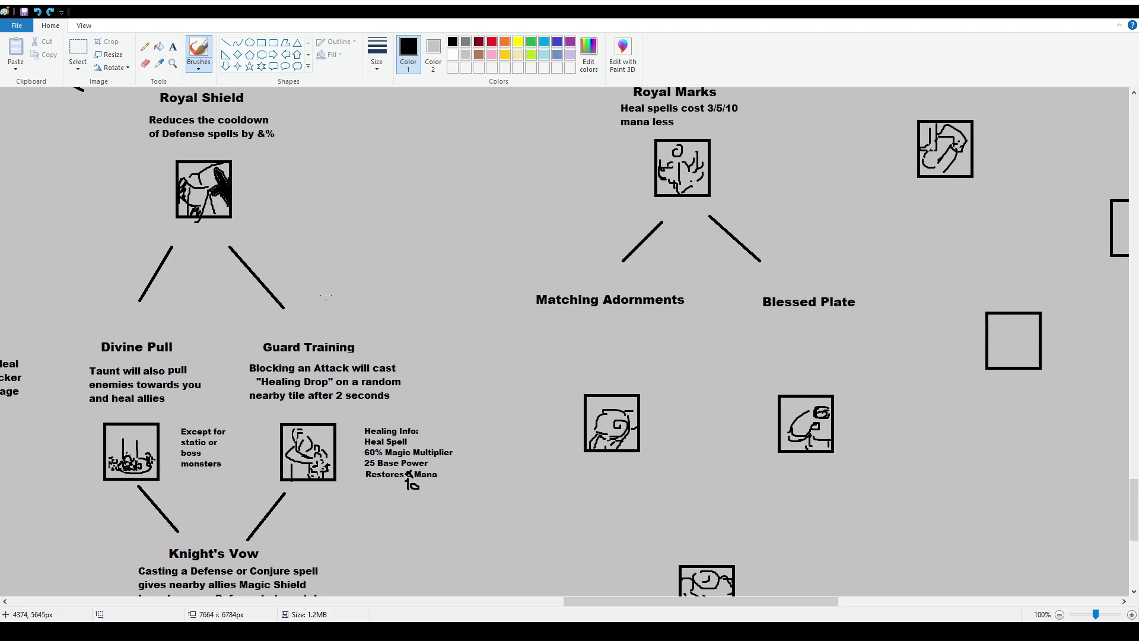
scroll(648, 276, "up", 3)
mouse_move(651, 193)
left_mouse_down()
mouse_move(733, 355)
mouse_move(617, 182)
left_mouse_up()
key("ctrl+z")
scroll(386, 324, "down", 3)
scroll(216, 370, "down", 3)
scroll(215, 362, "up", 3)
left_click_drag(748, 302, 756, 284)
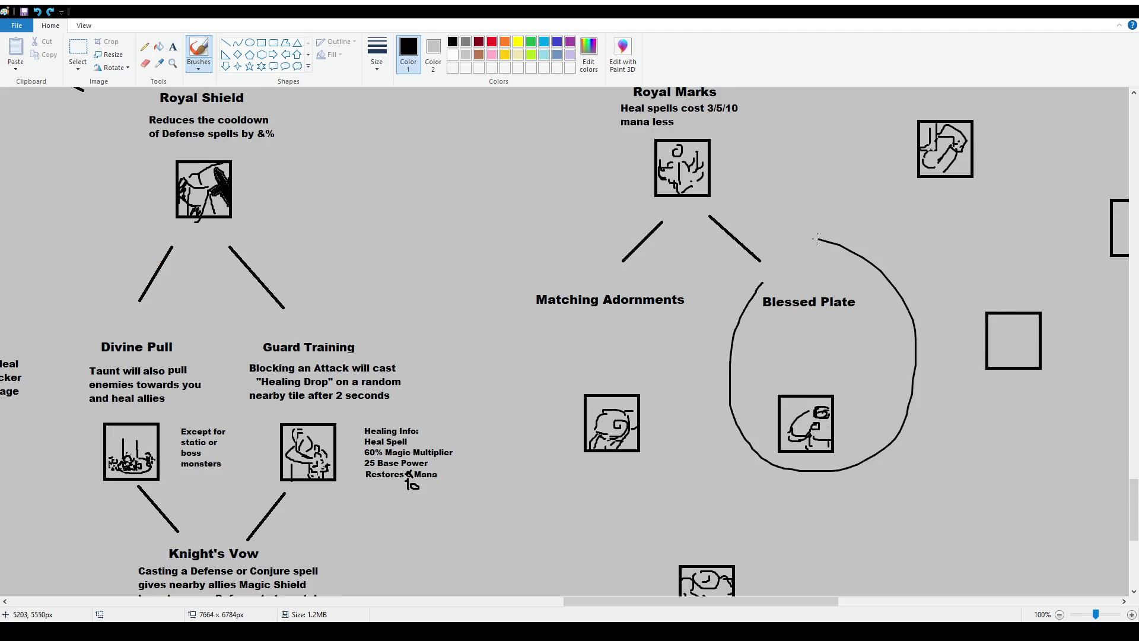
key("ctrl+z")
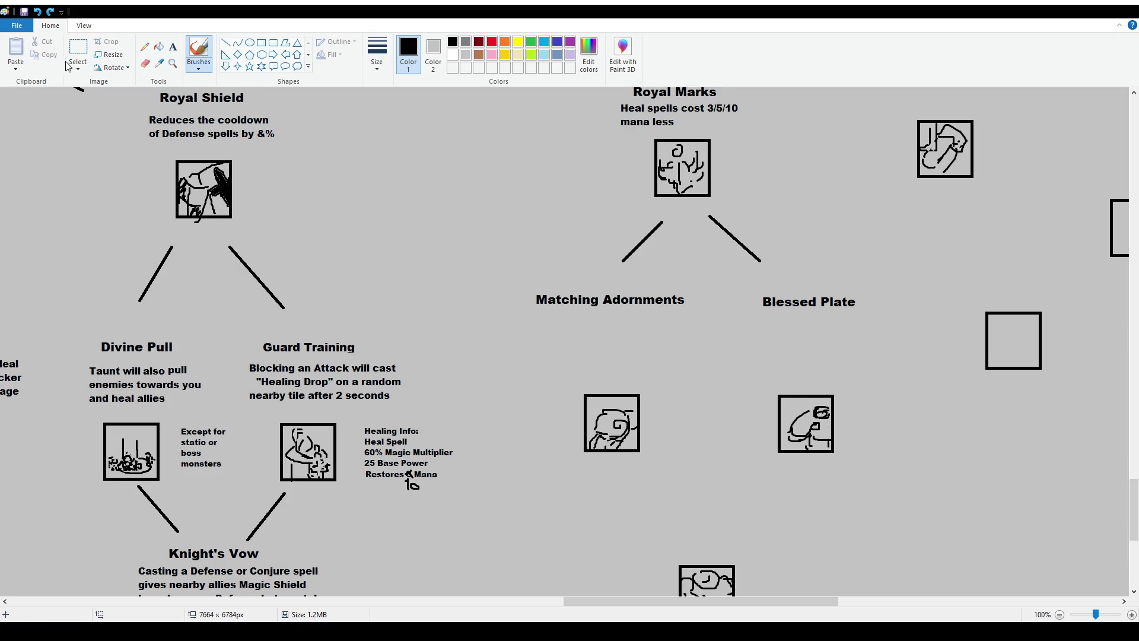
Type 'Increases AoE of all Healing spells by 1' in a text box below Blessed Plate, then select it all.
left_click(78, 51)
left_click(173, 46)
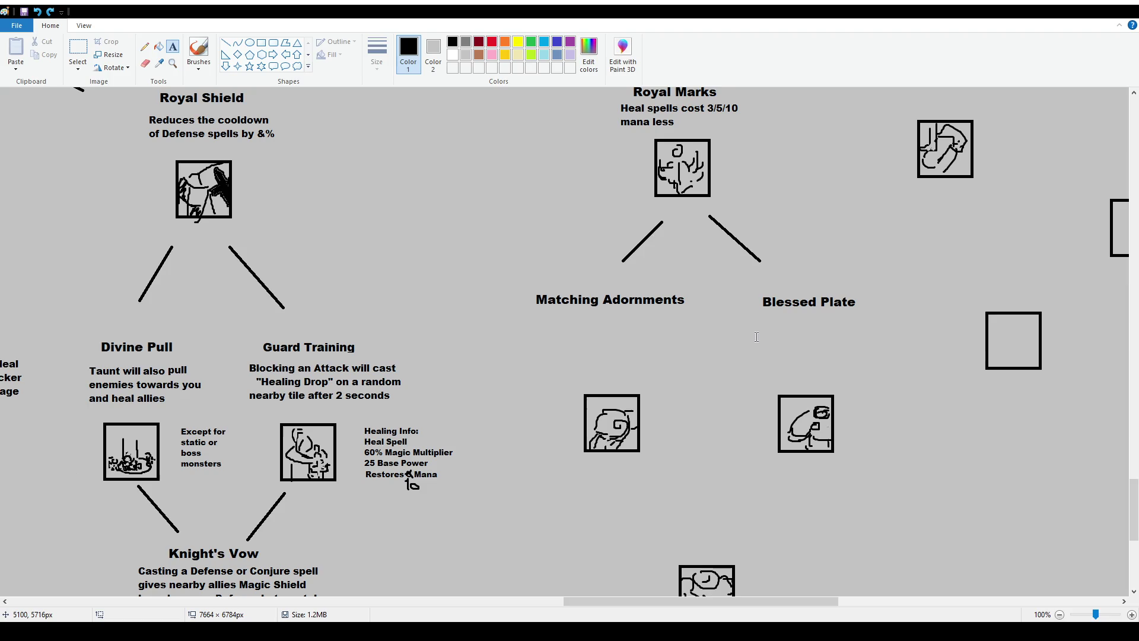
left_click_drag(731, 321, 897, 384)
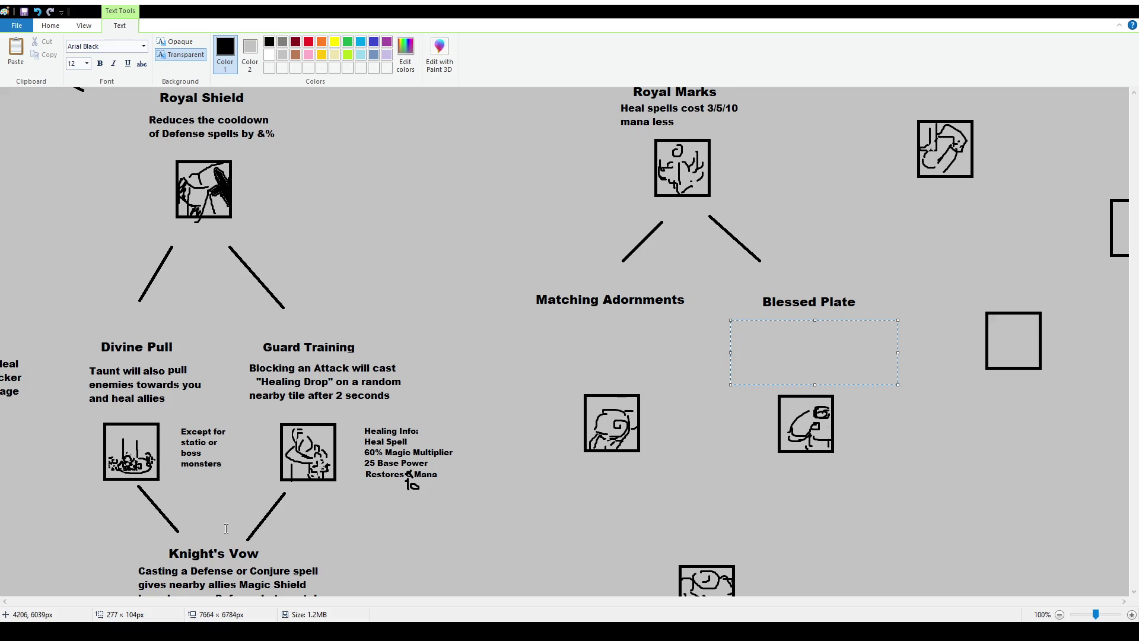
type("Increases Aoe")
key("BackSpace")
type("E of all Healing spells by 1")
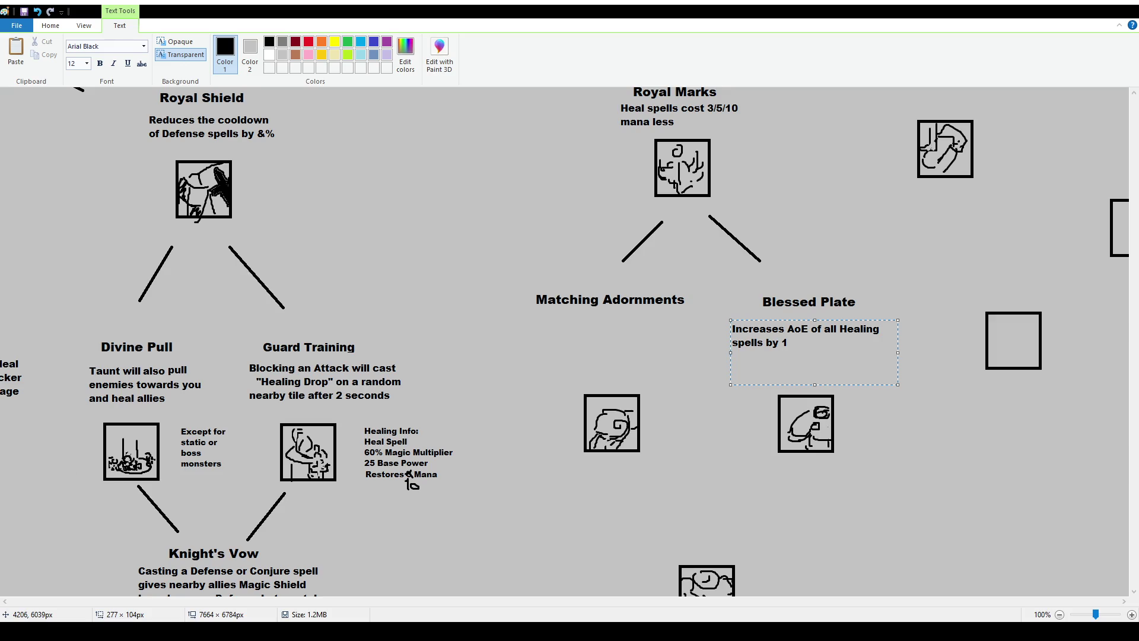
key("Return")
key("ctrl+a")
Replace the draft wording with 'Gain 1 Magic for each 3 Armor points, additionally'.
type("Armor into ")
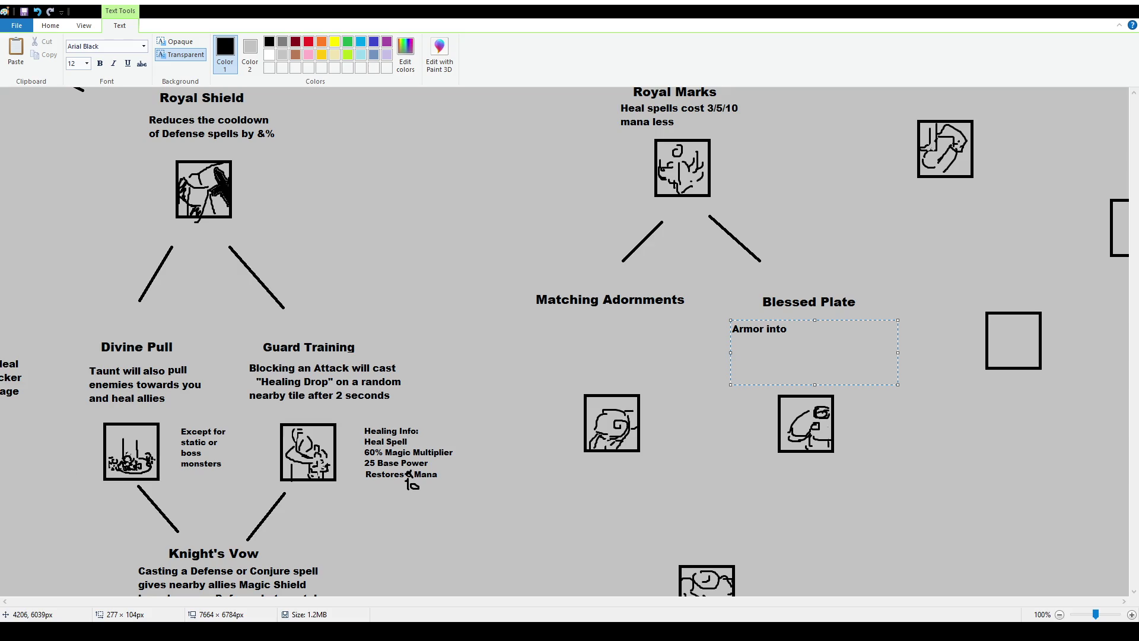
type("Magic")
key("ctrl+shift+Left")
key("ctrl+a")
type("ga")
key("BackSpace")
key("BackSpace")
type("Gain 1 Magic for each ")
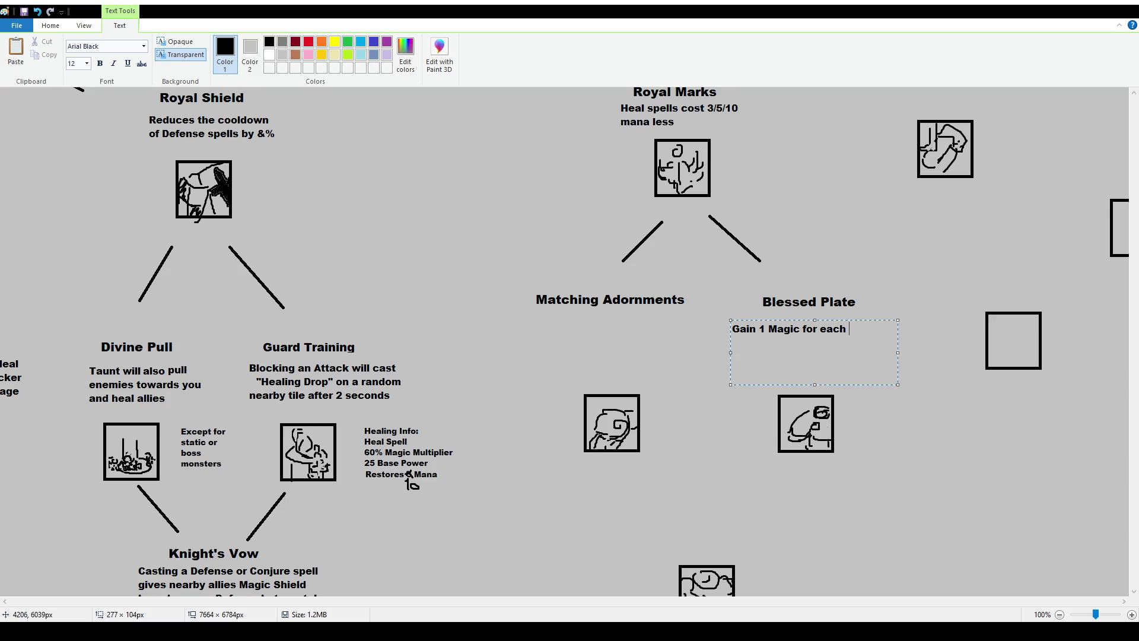
type("3 Armor points")
key("BackSpace")
type(", Ad")
key("BackSpace")
key("BackSpace")
type("additionally")
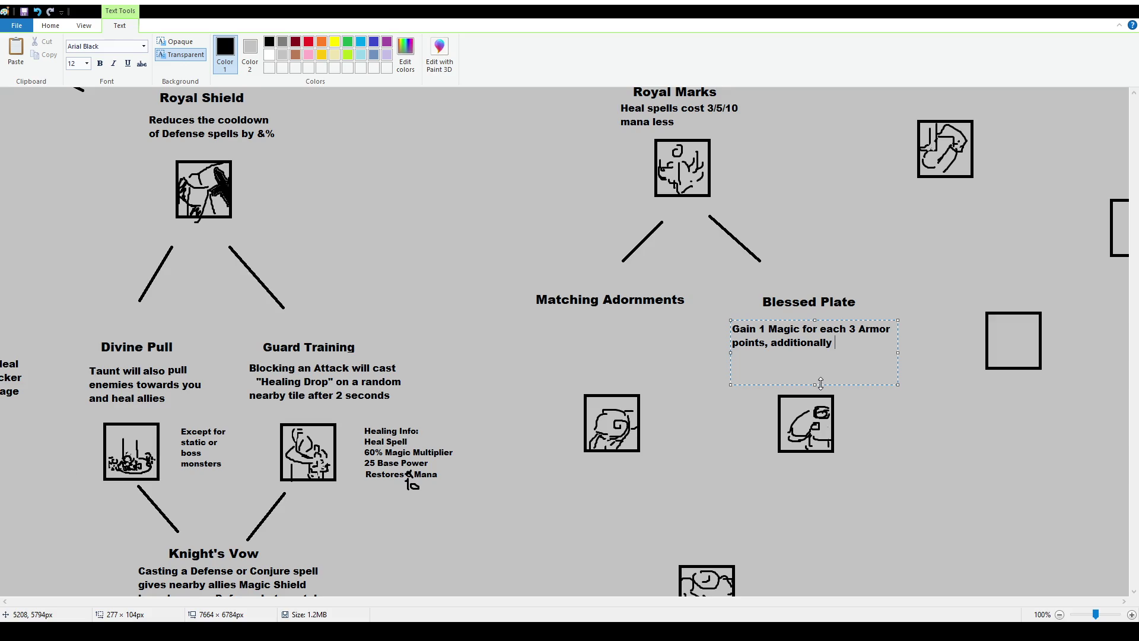
Continue with 'being below 50% Health doubles your Mana Regen', capitalising Mana.
type("being blow")
key("BackSpace")
key("BackSpace")
key("BackSpace")
type("elow ")
type("50% Health doubles your mana Regen")
key("Left")
key("Left")
key("Left")
key("shift+Left")
key("BackSpace")
type("M")
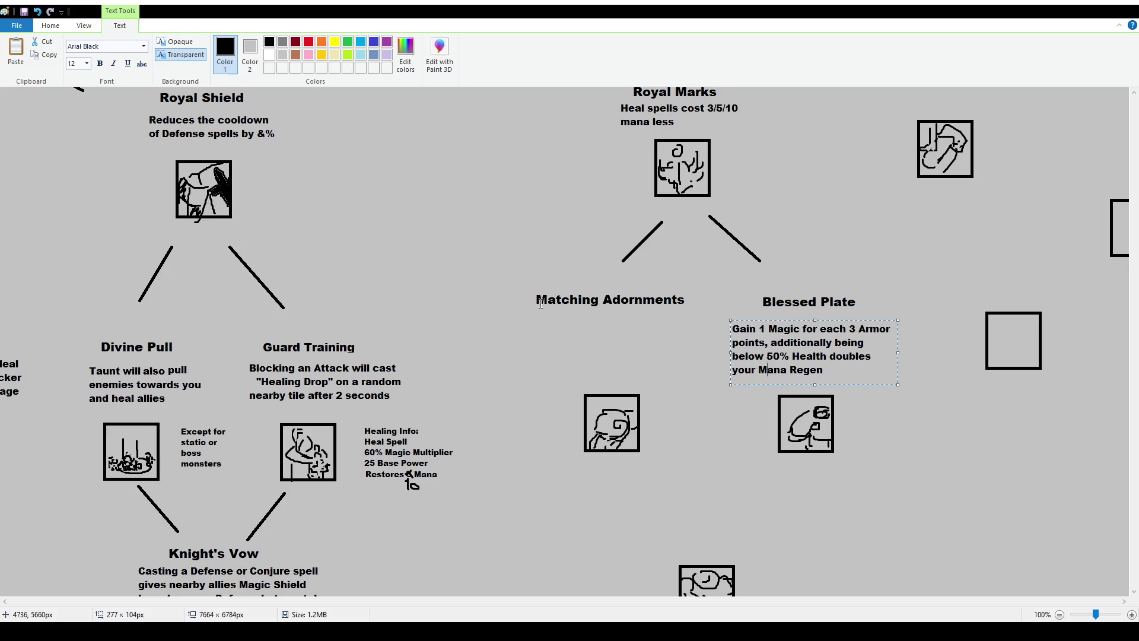
Insert 'and 1 Mana' after Magic in the Blessed Plate first line, then trim it back.
left_click(792, 330)
type("and 1 Mana")
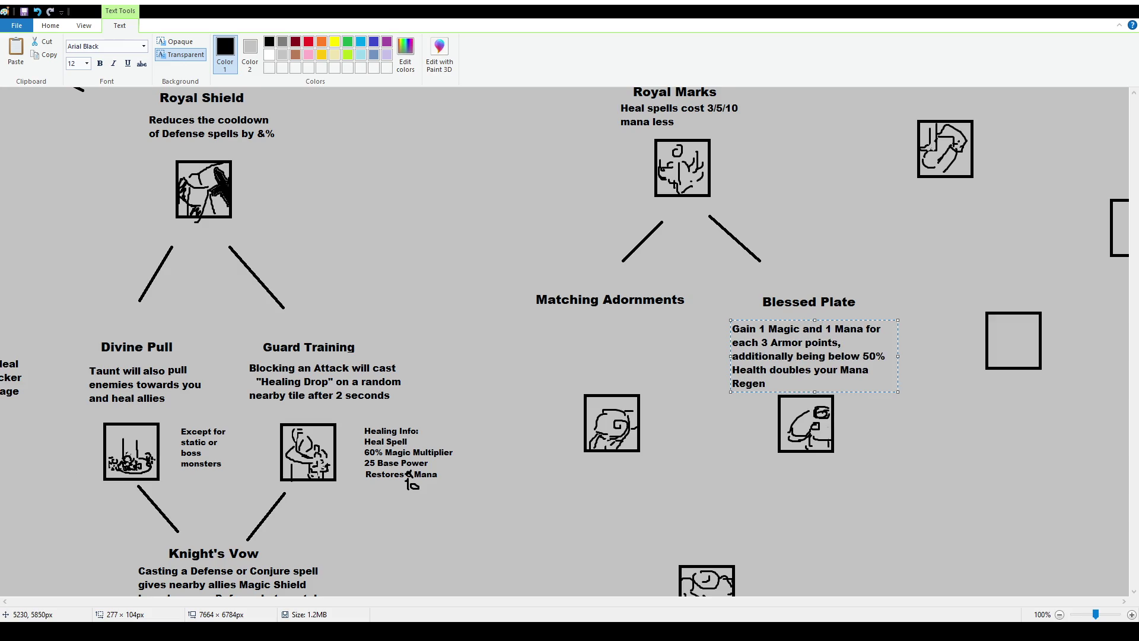
key("BackSpace")
key("BackSpace")
key("BackSpace")
key("BackSpace")
key("BackSpace")
key("BackSpace")
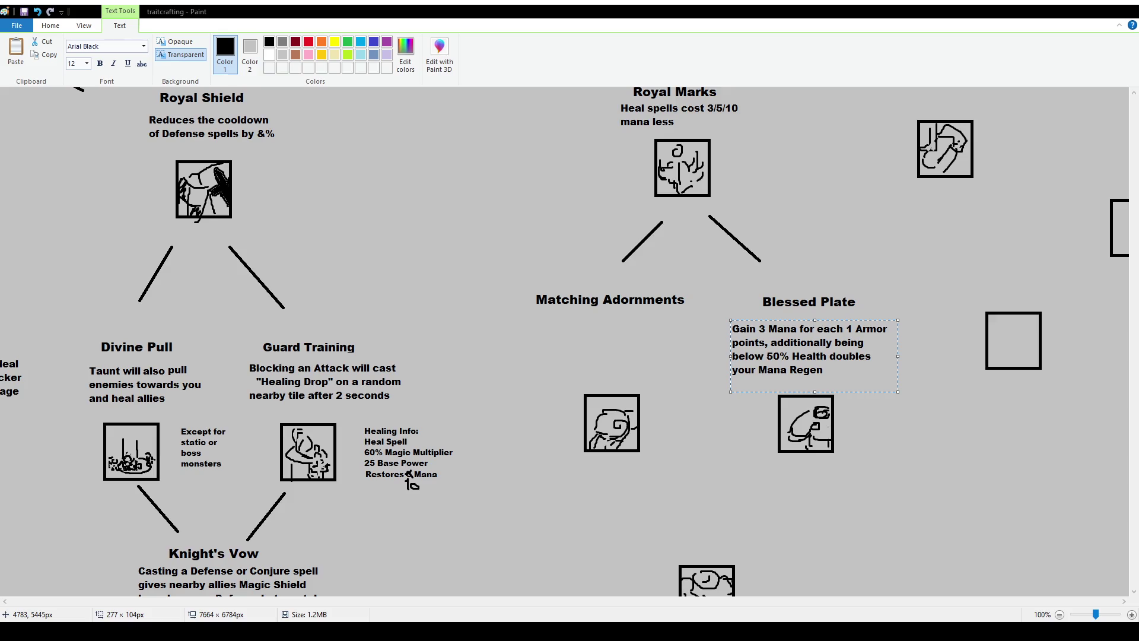
Change 'points' to 'point', narrow the Blessed Plate text to four lines, and commit it.
left_click(844, 376)
left_click_drag(760, 341, 765, 341)
key("BackSpace")
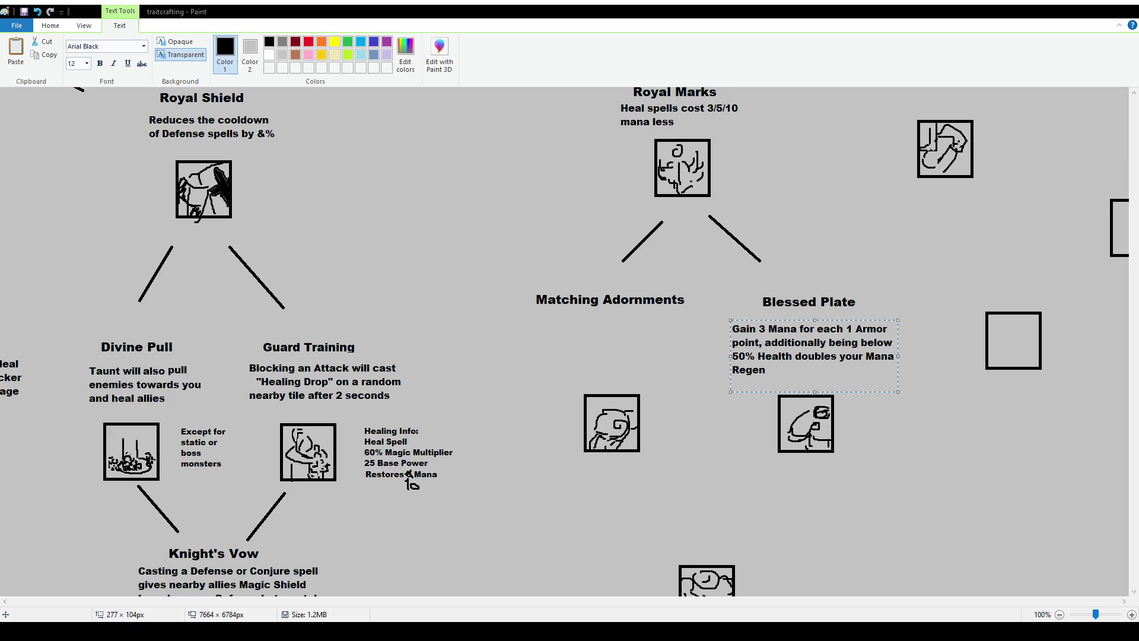
mouse_move(897, 355)
left_mouse_down()
mouse_move(882, 355)
mouse_move(875, 320)
left_mouse_up()
left_click(893, 354)
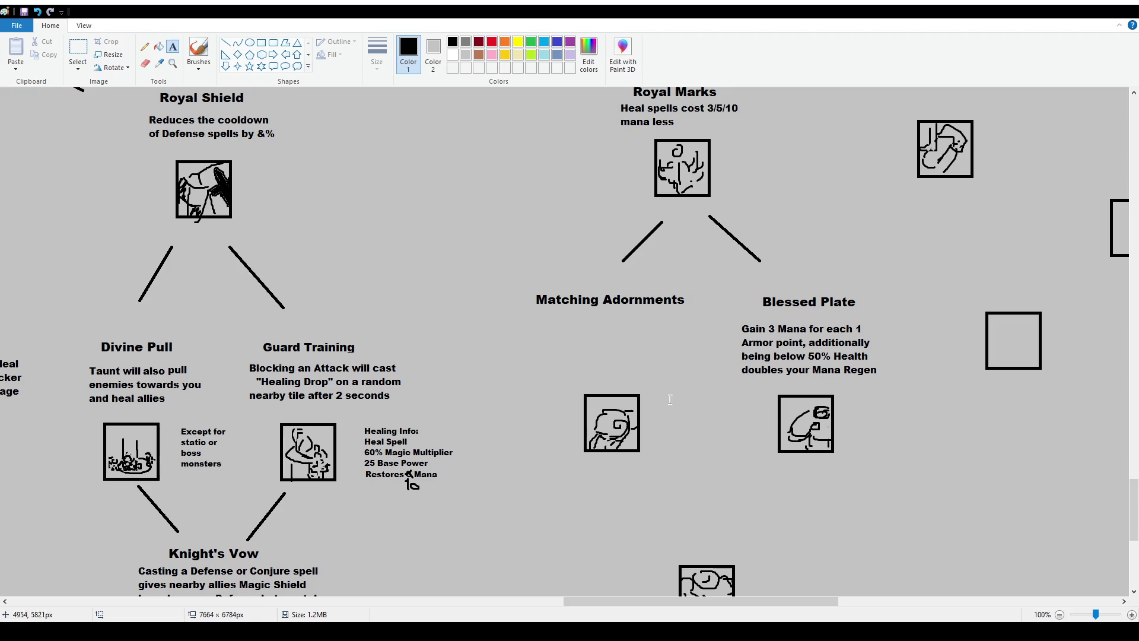
left_click(78, 50)
Nudge the Blessed Plate and Royal Marks headings a few pixels into place.
mouse_move(739, 313)
left_mouse_down()
mouse_move(868, 286)
mouse_move(854, 303)
left_mouse_up()
scroll(712, 267, "up", 2)
scroll(635, 225, "up", 2)
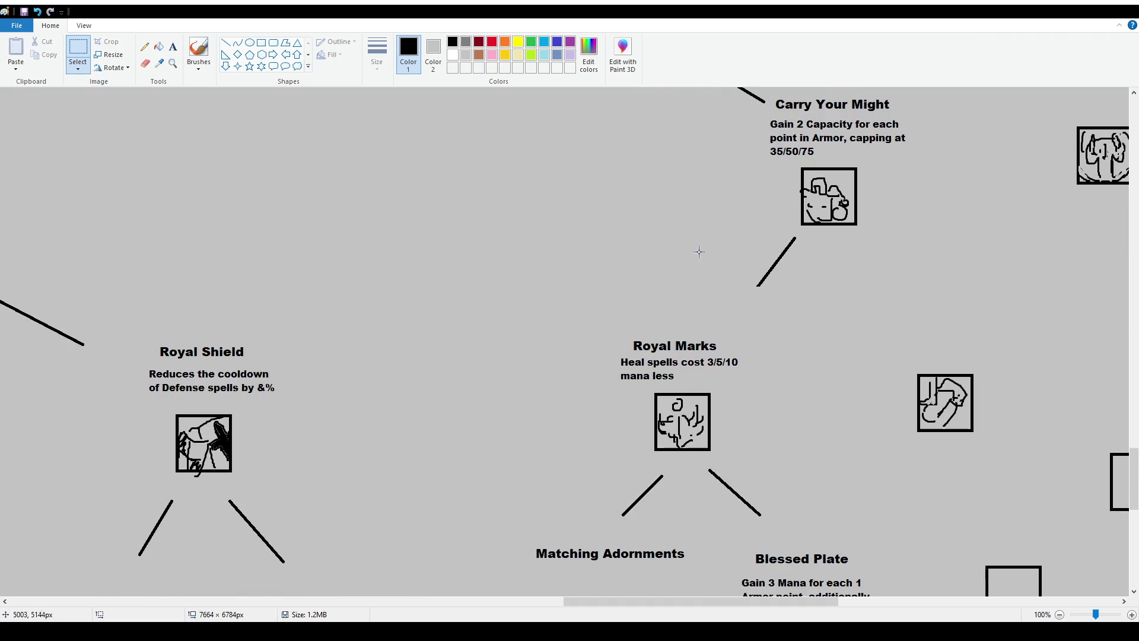
mouse_move(603, 318)
left_mouse_down()
mouse_move(695, 367)
mouse_move(771, 388)
mouse_move(756, 369)
left_mouse_up()
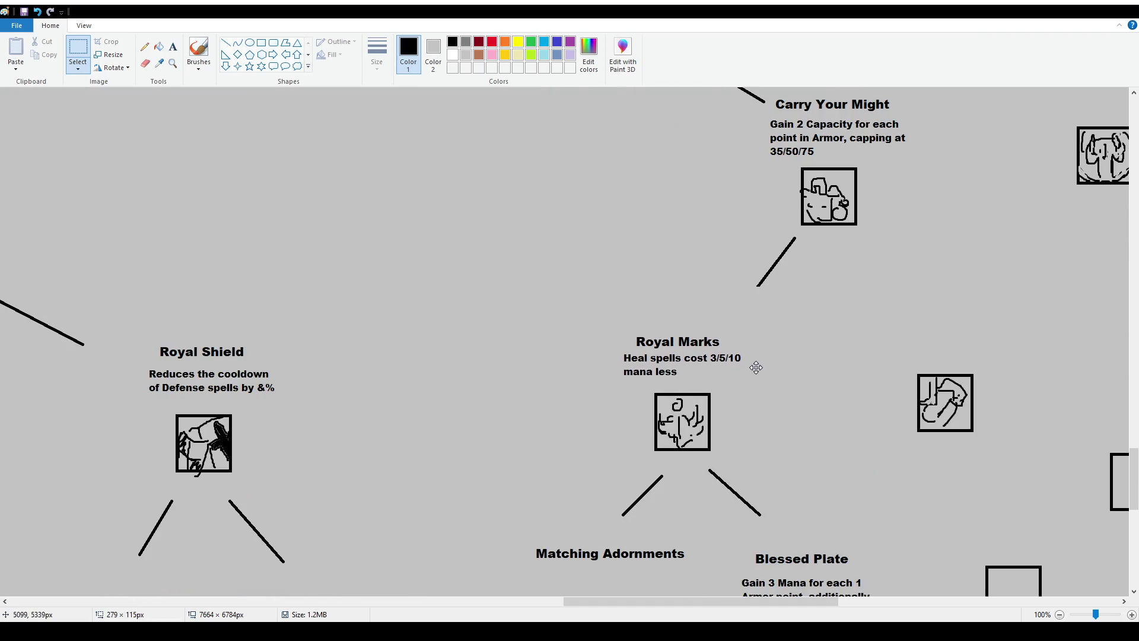
scroll(780, 410, "down", 2)
scroll(798, 415, "down", 2)
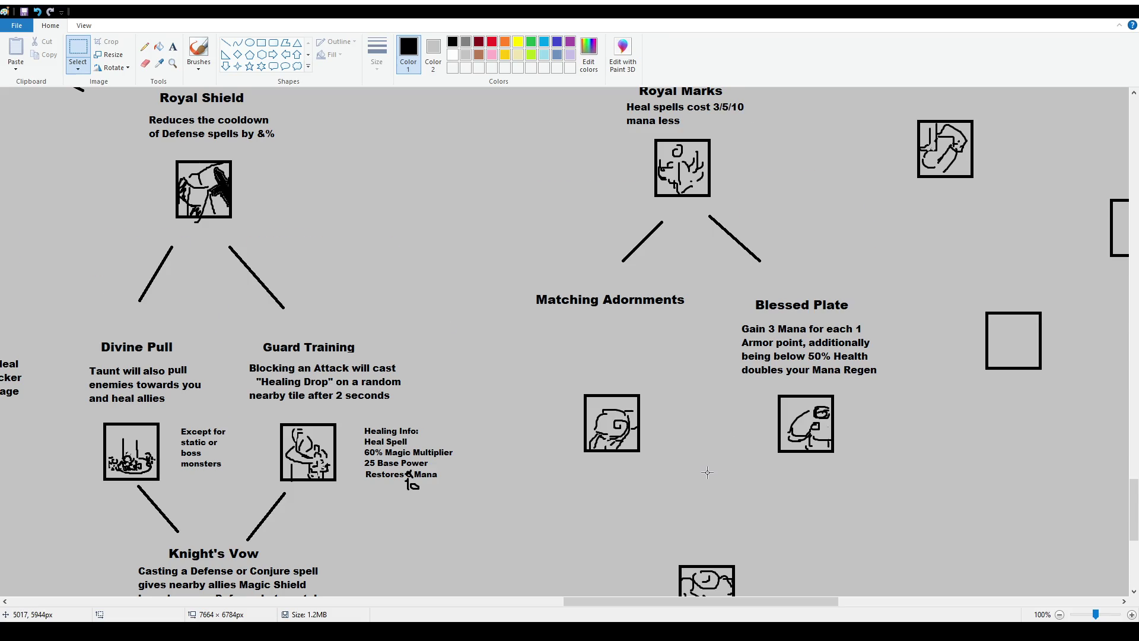
Move the lower icon off to the right and settle it slightly lower.
scroll(658, 520, "down", 2)
mouse_move(665, 429)
left_mouse_down()
mouse_move(761, 511)
mouse_move(1038, 507)
mouse_move(1038, 535)
left_mouse_up()
left_click_drag(962, 176, 1073, 261)
Copy the empty icon box and place it below Matching Adornments and Blessed Plate.
key("ctrl+c")
key("ctrl+v")
left_click_drag(56, 128, 708, 472)
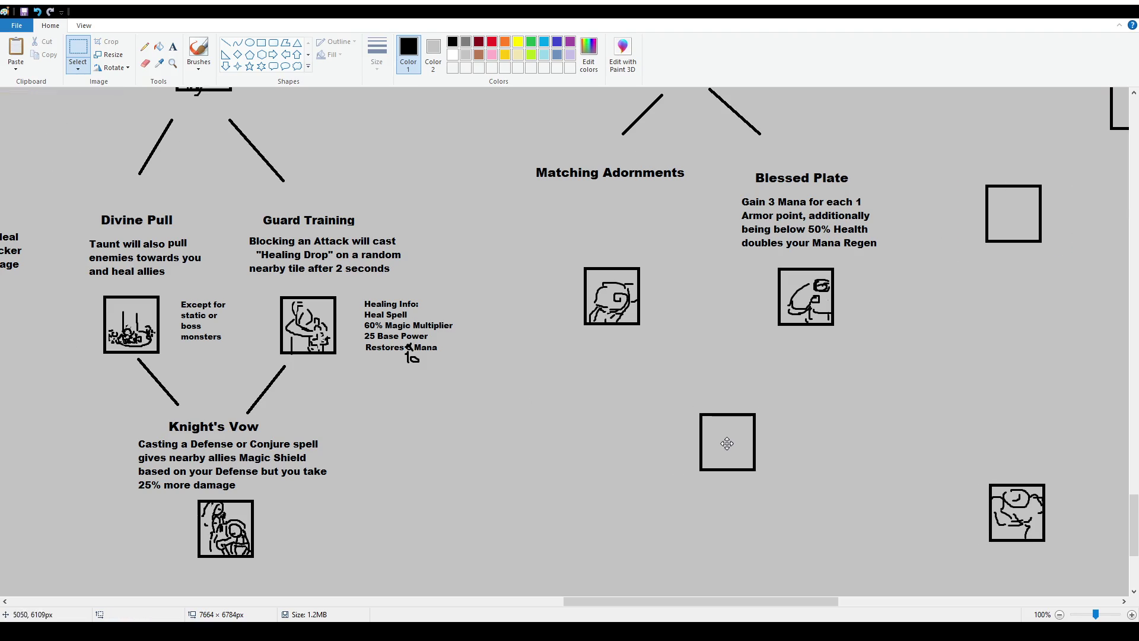
left_click(714, 374)
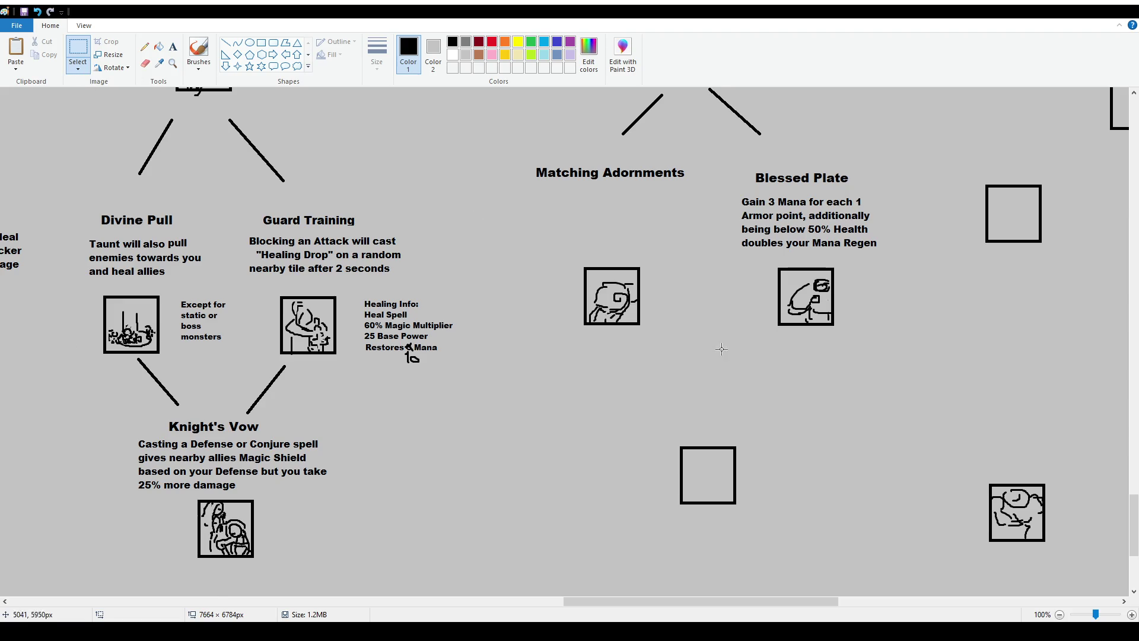
scroll(148, 178, "up", 2)
left_click(173, 46)
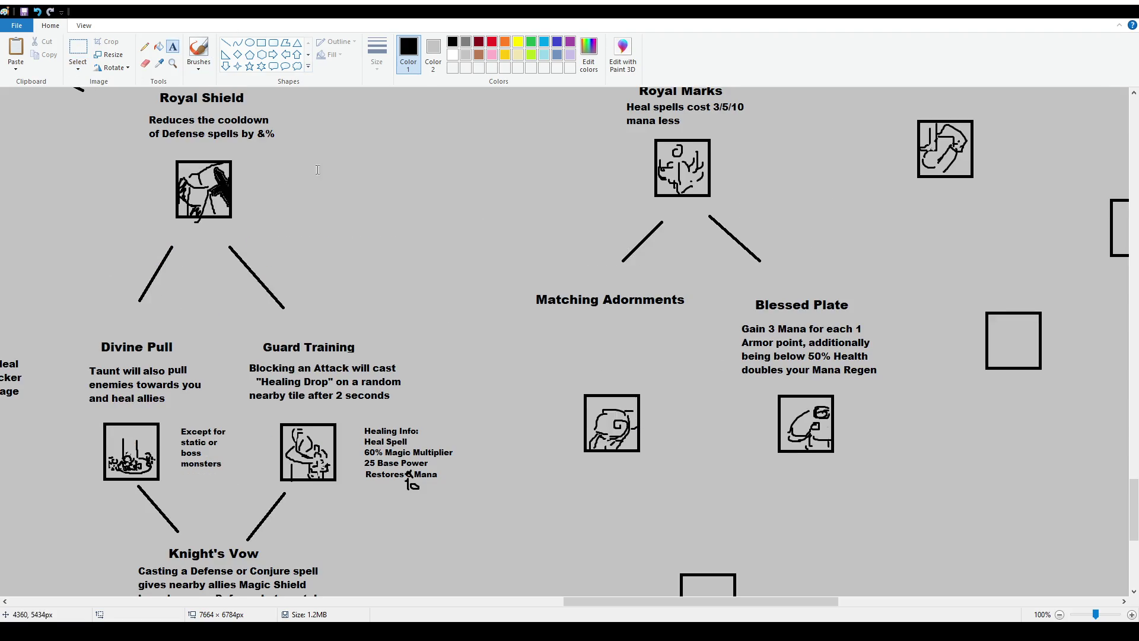
scroll(460, 138, "up", 4)
scroll(461, 138, "down", 4)
scroll(434, 422, "down", 3)
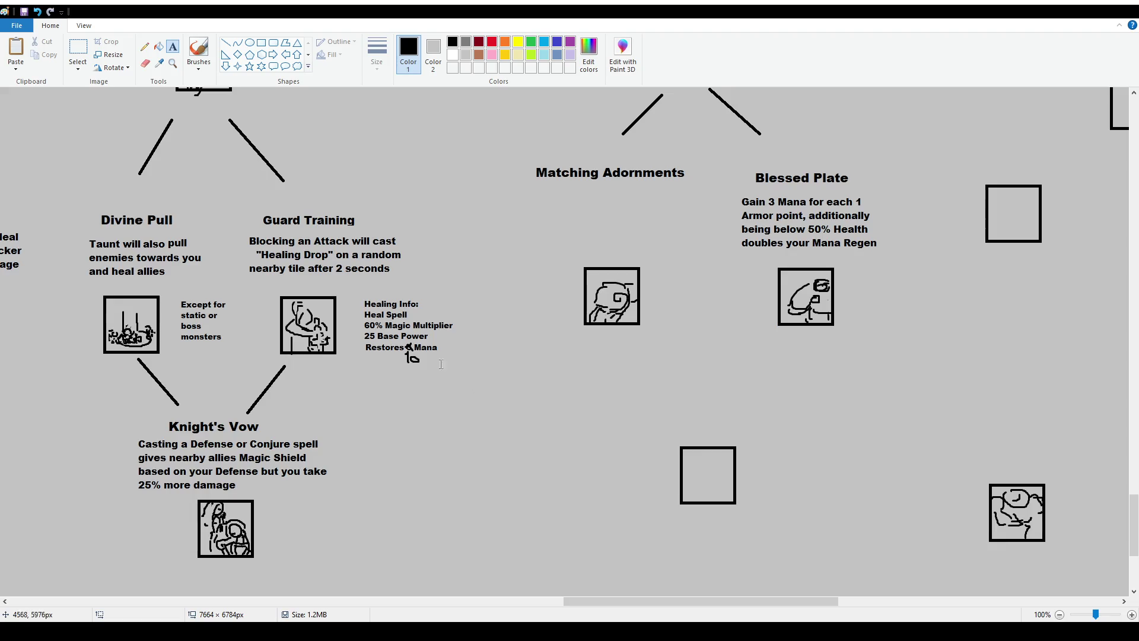
left_click(78, 54)
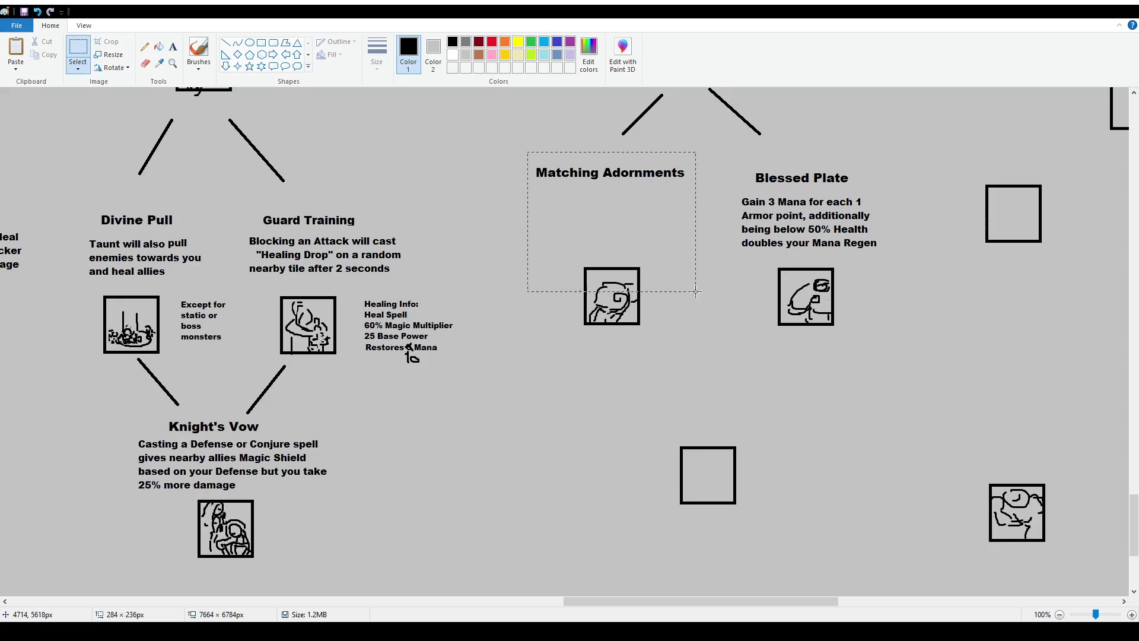
Move the Matching Adornments title and icon down below Blessed Plate.
left_click_drag(527, 153, 699, 344)
left_click_drag(616, 278, 871, 519)
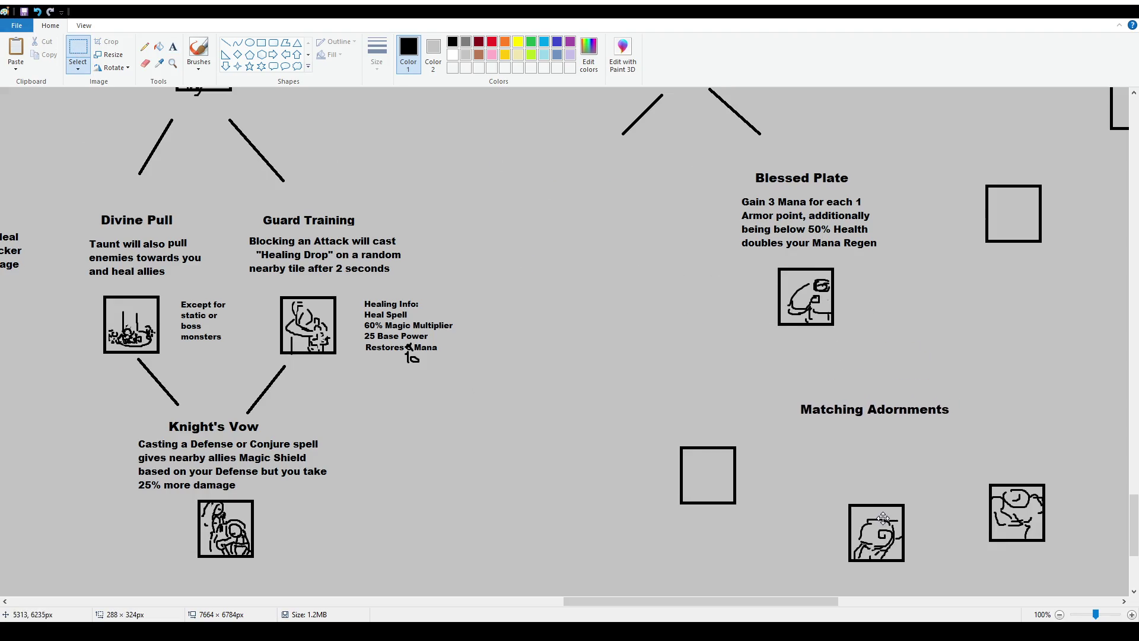
scroll(638, 383, "down", 3, "ctrl")
scroll(863, 546, "up", 1, "ctrl")
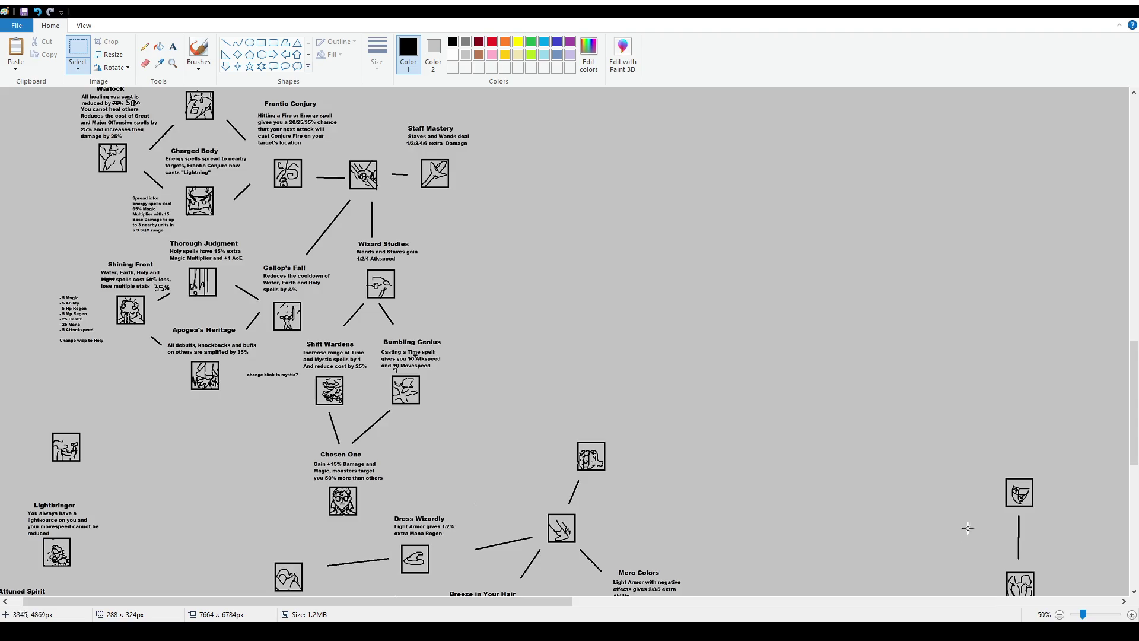
scroll(830, 552, "down", 10)
left_click_drag(527, 606, 940, 606)
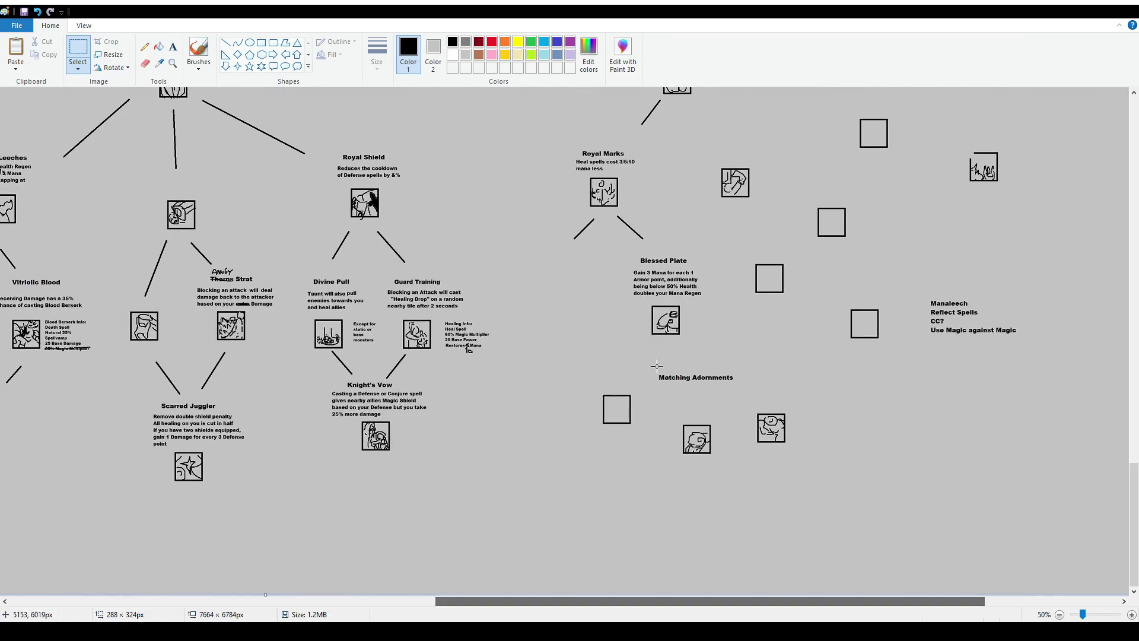
mouse_move(651, 364)
left_mouse_down()
mouse_move(748, 482)
mouse_move(918, 533)
left_mouse_up()
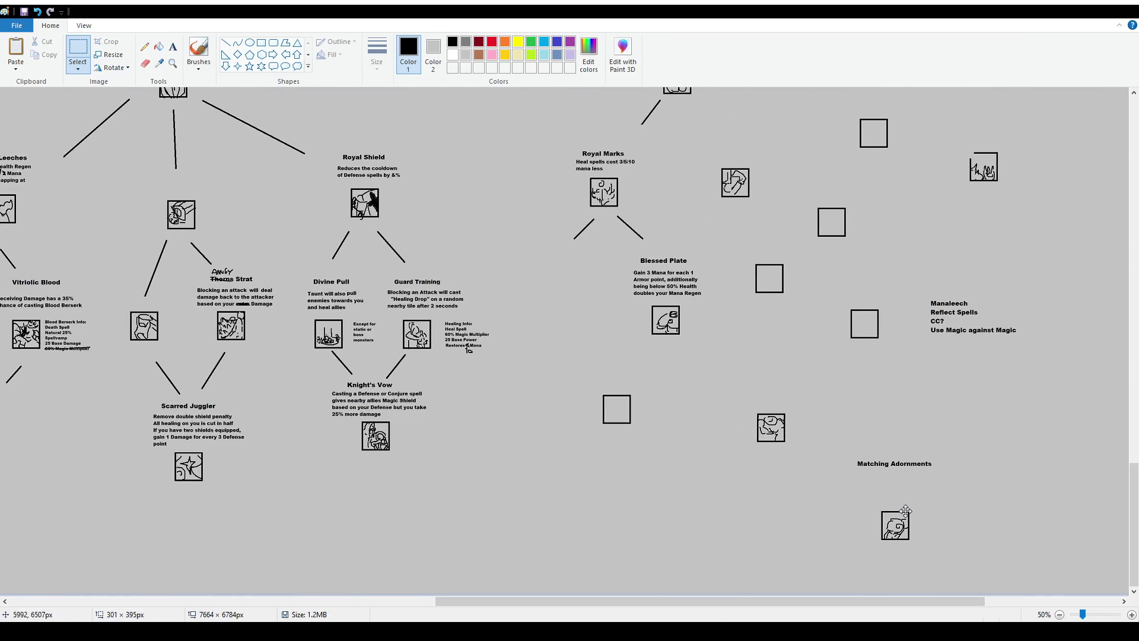
left_click(626, 525)
left_click_drag(575, 601, 151, 601)
scroll(219, 282, "up", 3)
scroll(218, 282, "down", 3)
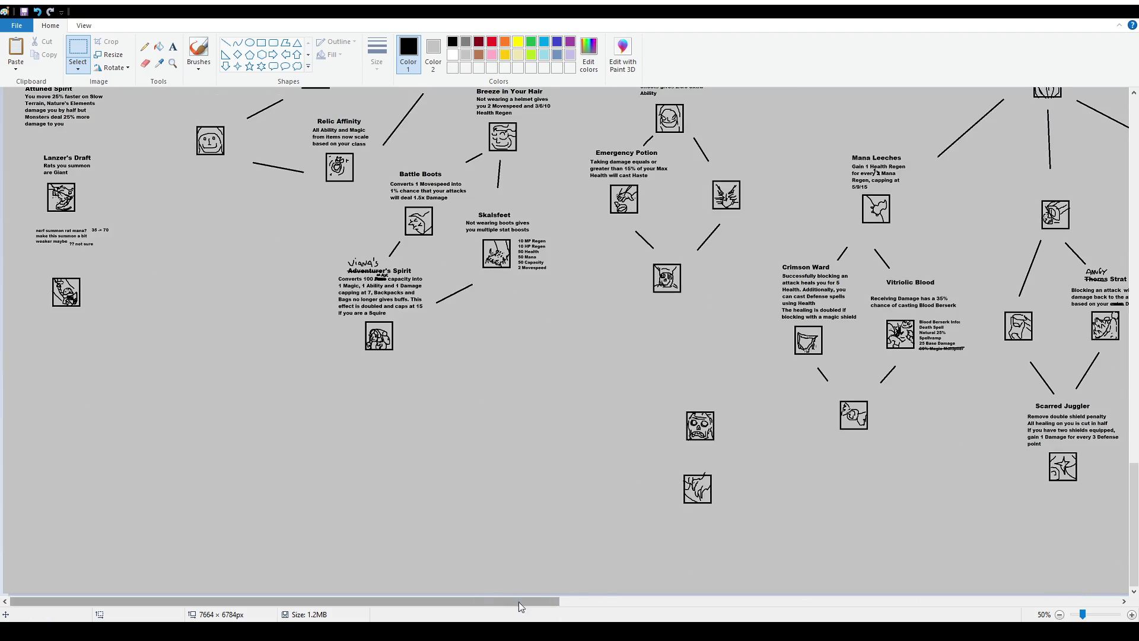
left_click_drag(510, 600, 834, 611)
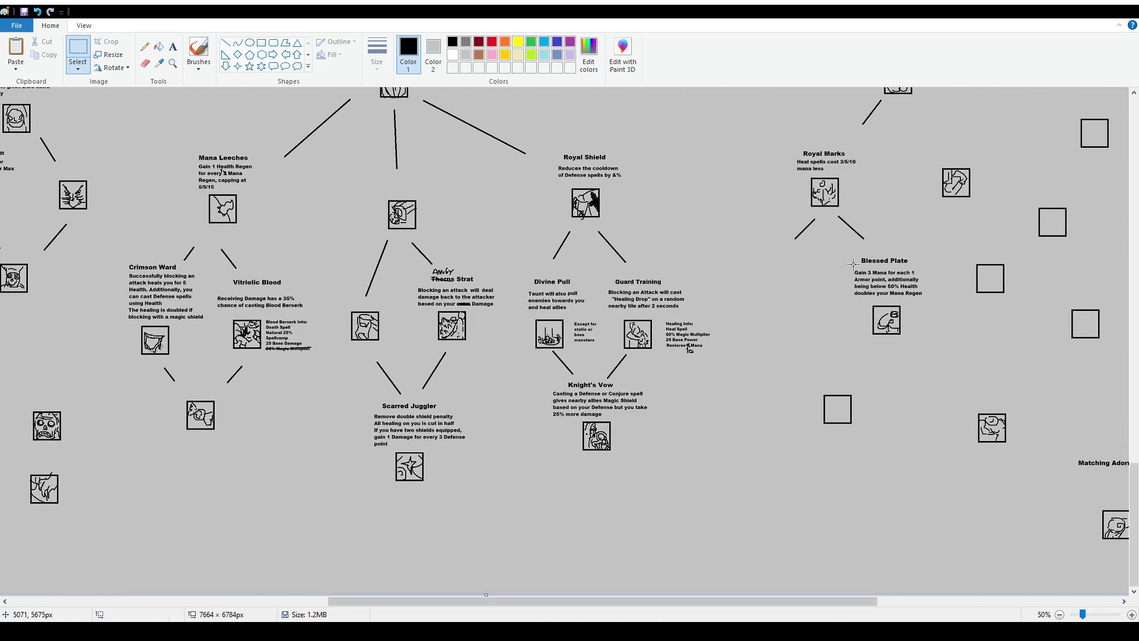
Duplicate the empty icon square and place the copy into the tree.
left_click_drag(959, 249, 1030, 310)
key("ctrl+c")
key("ctrl+v")
left_click_drag(39, 131, 792, 333)
scroll(597, 570, "up", 1, "ctrl")
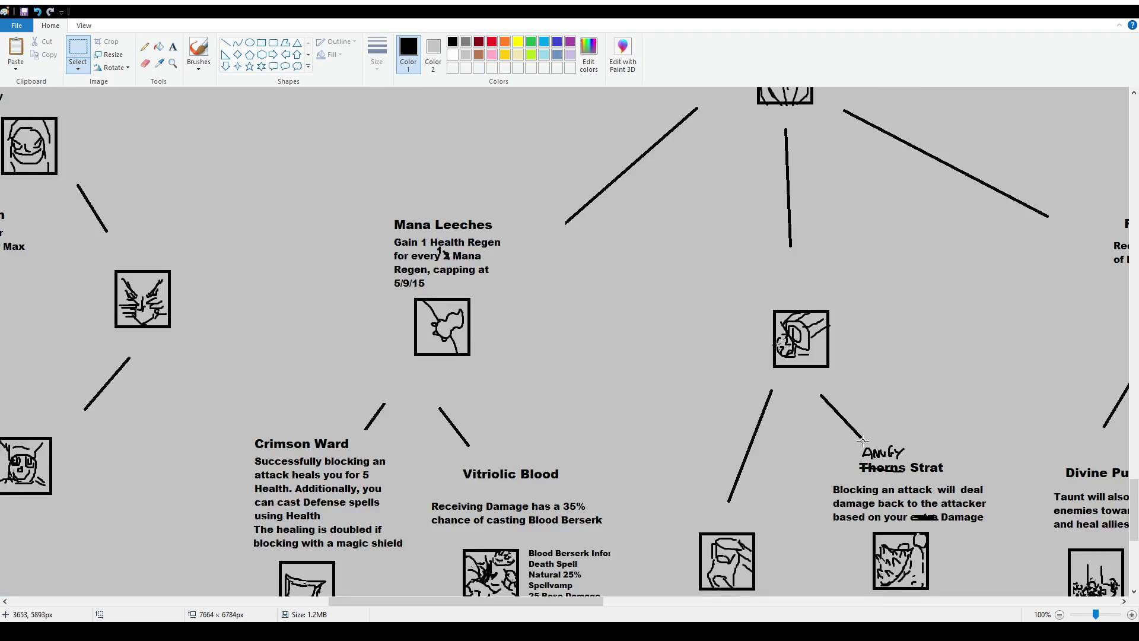
scroll(596, 570, "down", 4)
left_click_drag(581, 601, 855, 601)
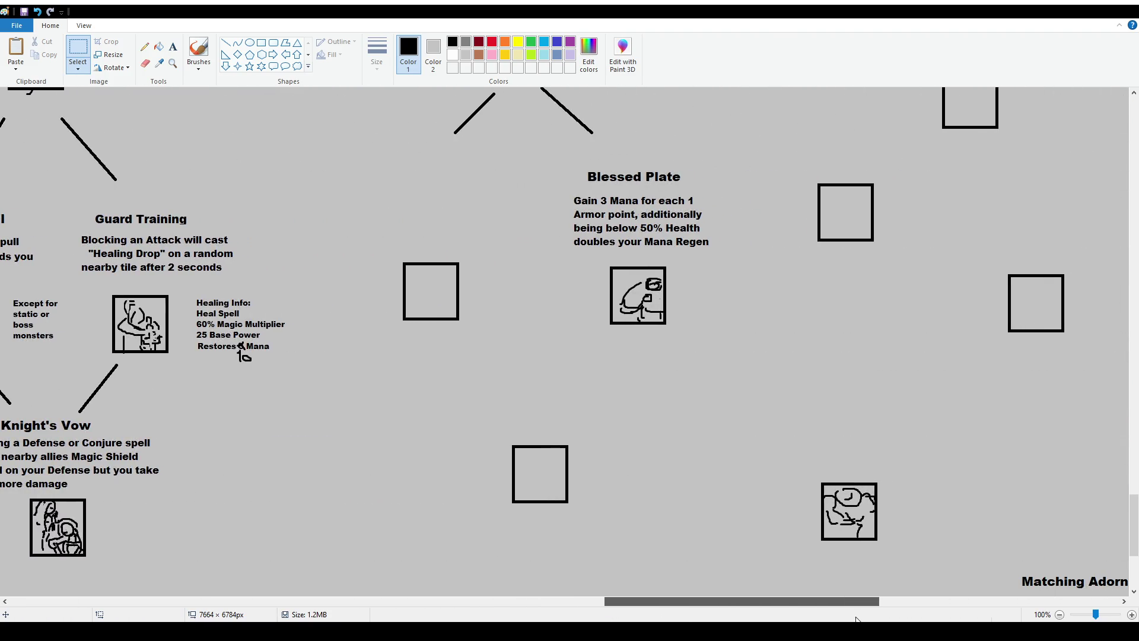
left_click(173, 47)
Add a size-16 'Glowing Set' title above the empty square left of Blessed Plate.
left_click_drag(363, 165, 518, 215)
left_click(86, 62)
left_click(87, 117)
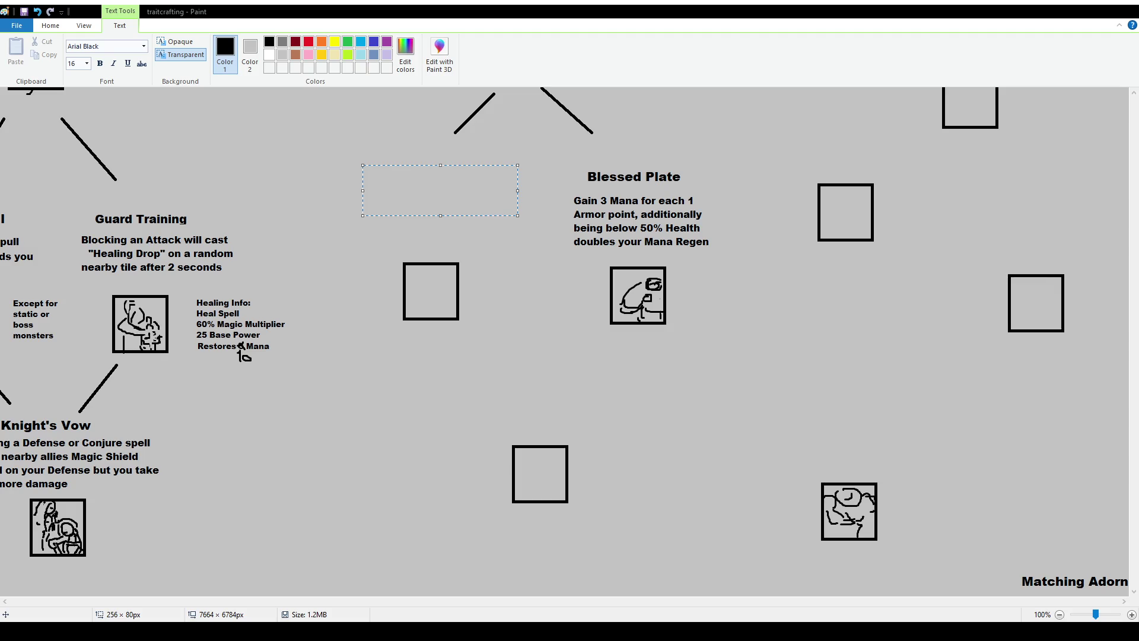
type("Glowing Set")
left_click_drag(482, 165, 503, 170)
left_click(446, 274)
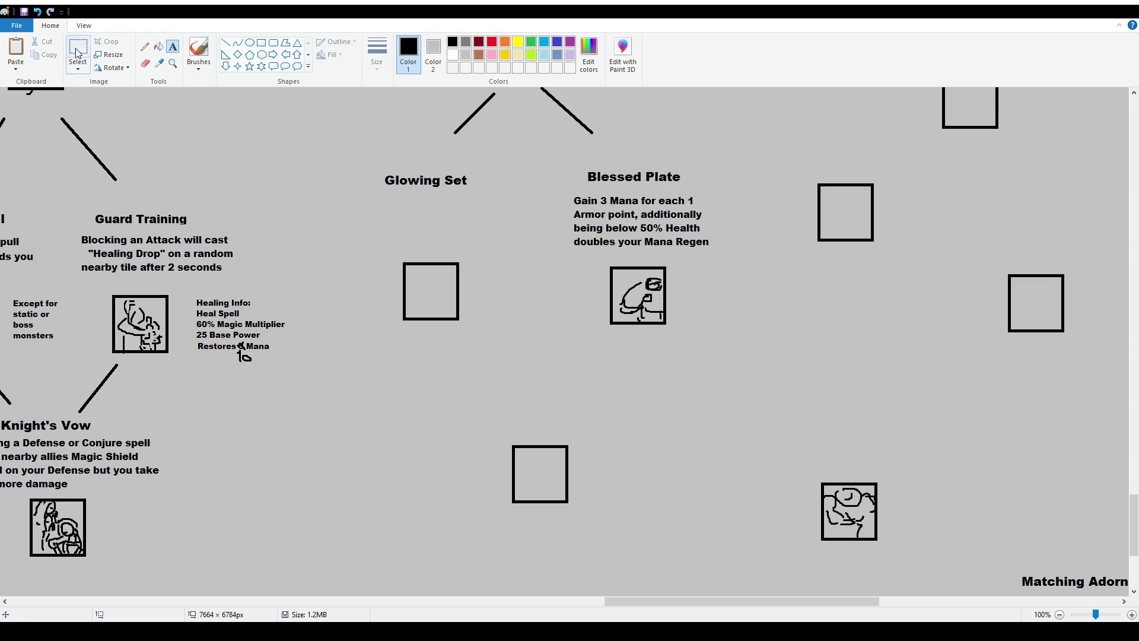
Start the Glowing Set description with 'Casting' and set it to size 12.
left_click_drag(368, 202, 512, 255)
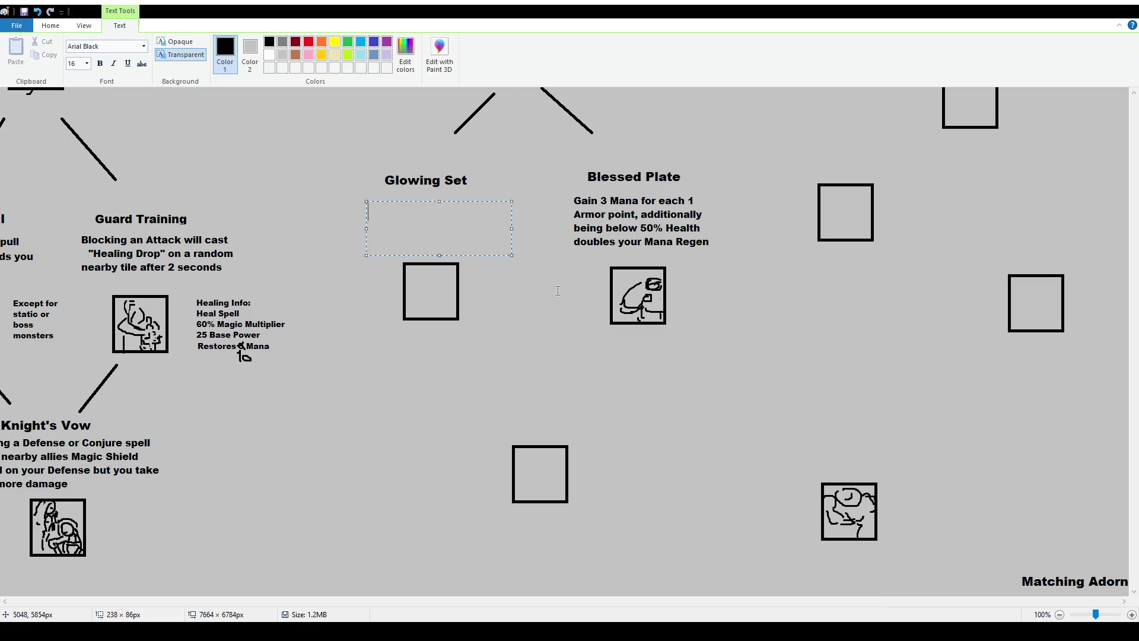
type("Castiyng")
key("BackSpace")
key("BackSpace")
key("BackSpace")
key("BackSpace")
type("ing")
key("ctrl+a")
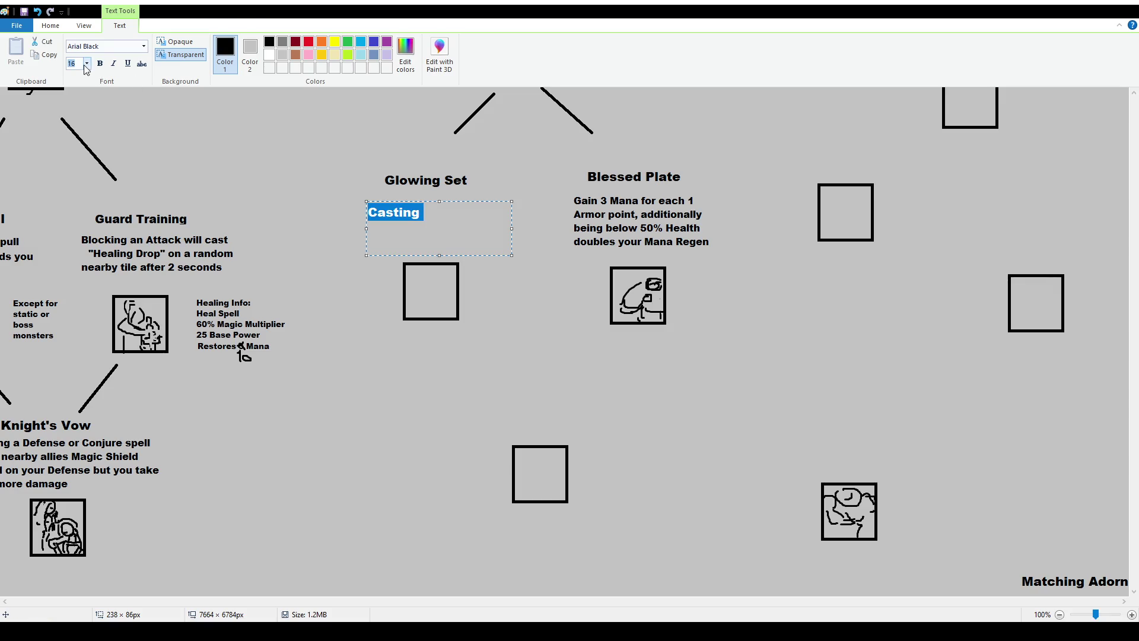
type("12")
key("Return")
key("End")
Finish it: 'a Light spell buffs all nearby allies including you, additionally Light spells cost 50% less'.
type("a Light")
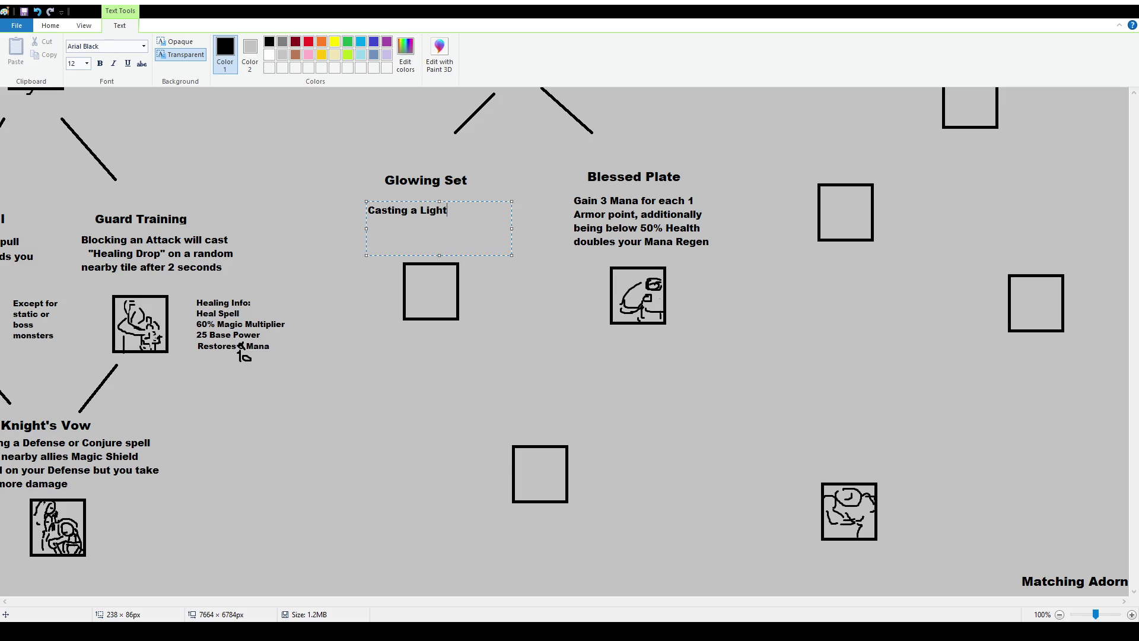
type(" spell ")
type("buffs all nearby")
type(" allies including you")
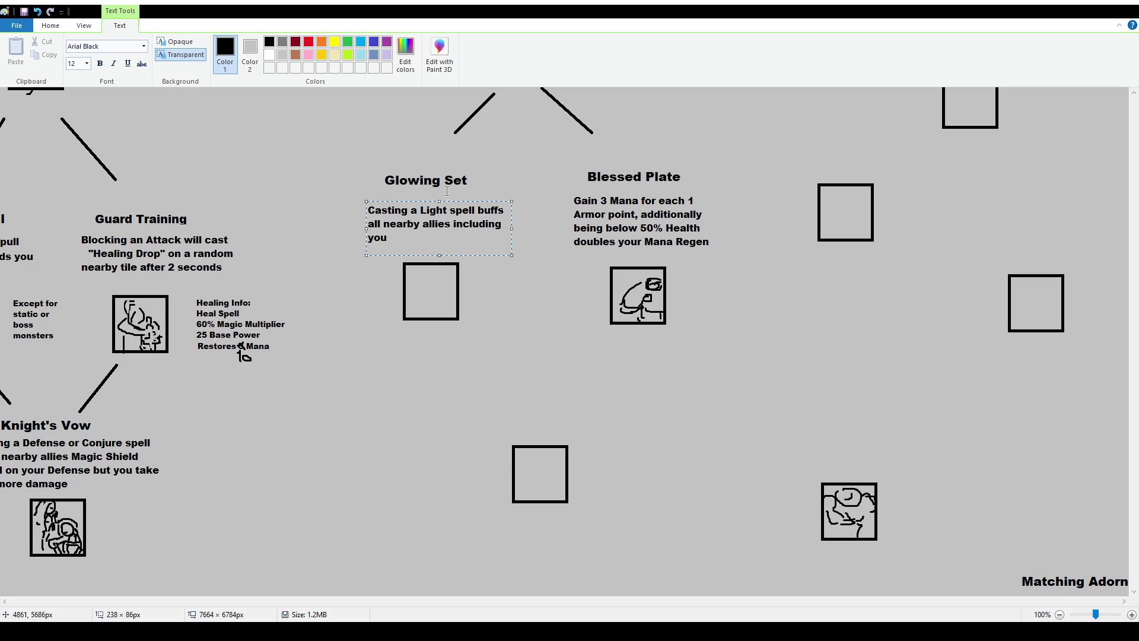
mouse_move(512, 228)
left_mouse_down()
mouse_move(500, 232)
mouse_move(473, 198)
left_mouse_up()
type(", additionally ")
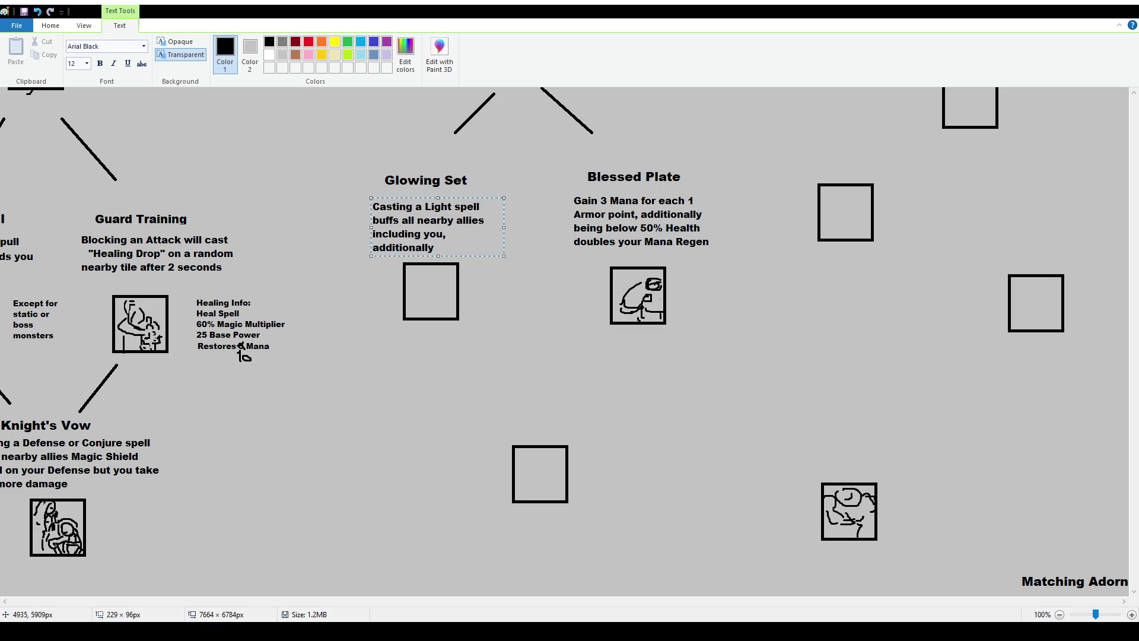
type("Light spells cost 50% less")
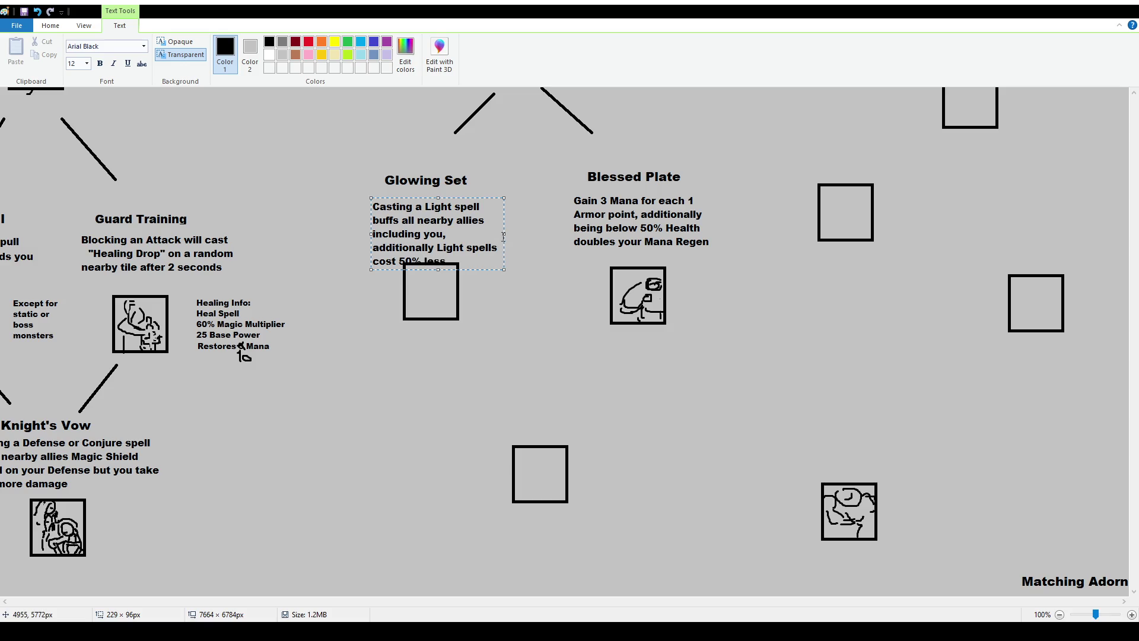
left_click_drag(503, 236, 517, 236)
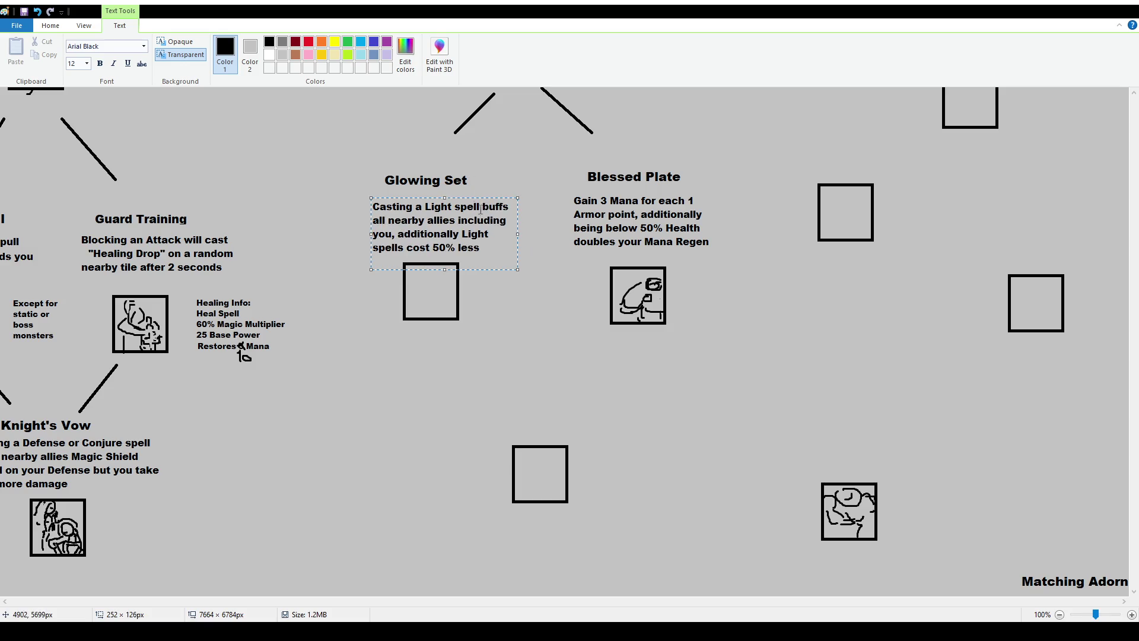
left_click(534, 178)
Nudge the Glowing Set title into a better position.
left_click(78, 50)
left_click_drag(369, 164, 474, 182)
left_click(507, 265)
left_click(203, 51)
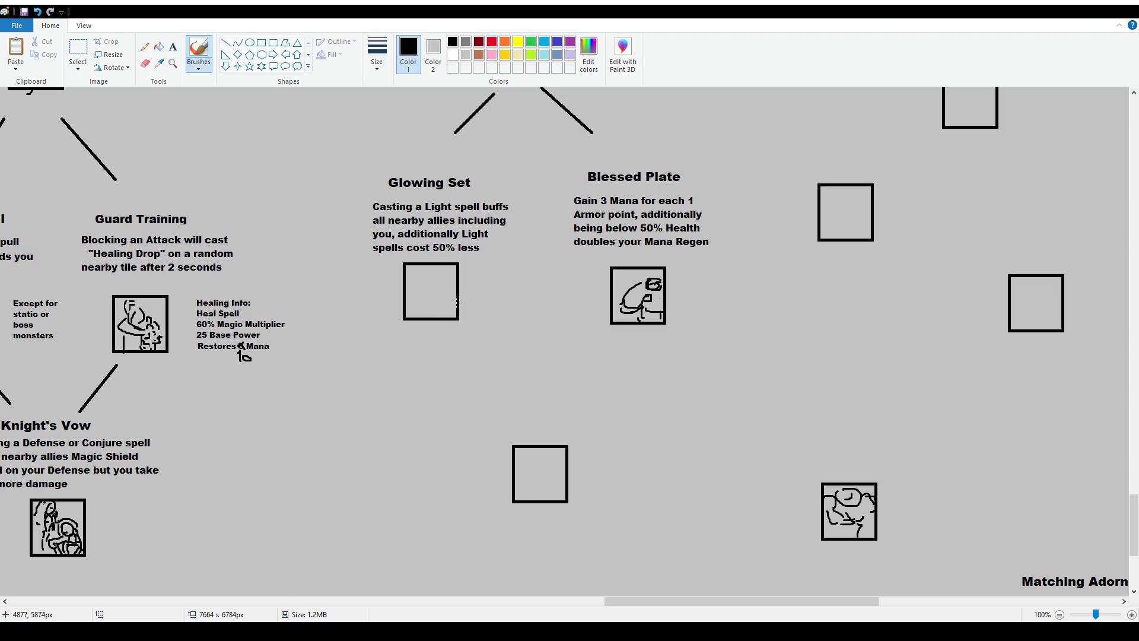
Sketch a black brush figure with a head inside the Glowing Set box, undoing one stray stroke.
left_click_drag(440, 281, 434, 303)
mouse_move(439, 291)
left_mouse_down()
mouse_move(427, 298)
mouse_move(439, 314)
left_mouse_up()
mouse_move(446, 270)
left_mouse_down()
mouse_move(457, 266)
mouse_move(447, 273)
left_mouse_up()
left_click_drag(437, 281, 426, 293)
left_click_drag(445, 301, 436, 317)
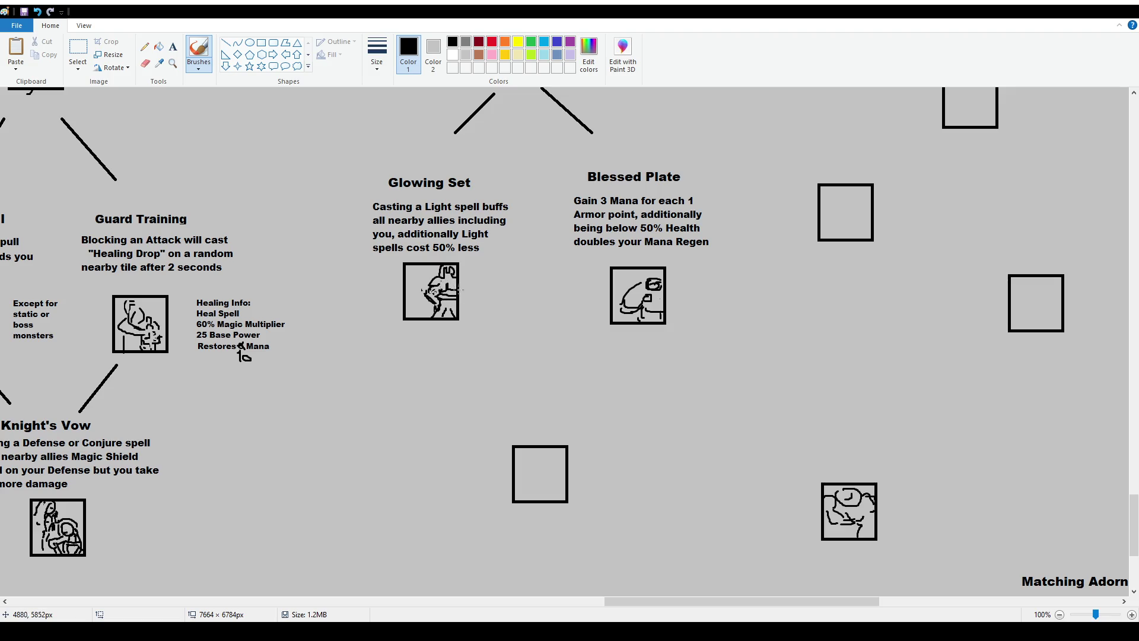
left_click_drag(430, 264, 418, 314)
key("ctrl+z")
mouse_move(435, 267)
left_mouse_down()
mouse_move(424, 273)
mouse_move(427, 315)
mouse_move(412, 272)
left_mouse_up()
Erase the messy left-side marks of the Glowing Set icon at 200% zoom.
left_click(145, 64)
scroll(1015, 465, "up", 1, "ctrl")
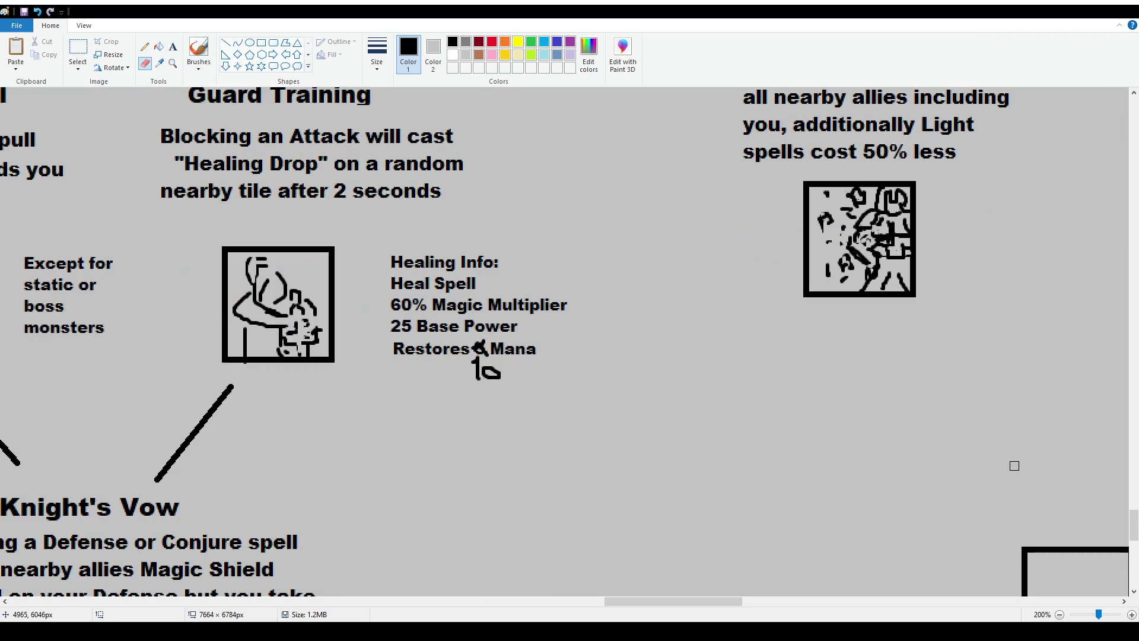
mouse_move(831, 240)
left_mouse_down()
mouse_move(848, 249)
mouse_move(827, 273)
mouse_move(824, 202)
mouse_move(839, 234)
mouse_move(864, 193)
mouse_move(827, 196)
mouse_move(828, 215)
left_mouse_up()
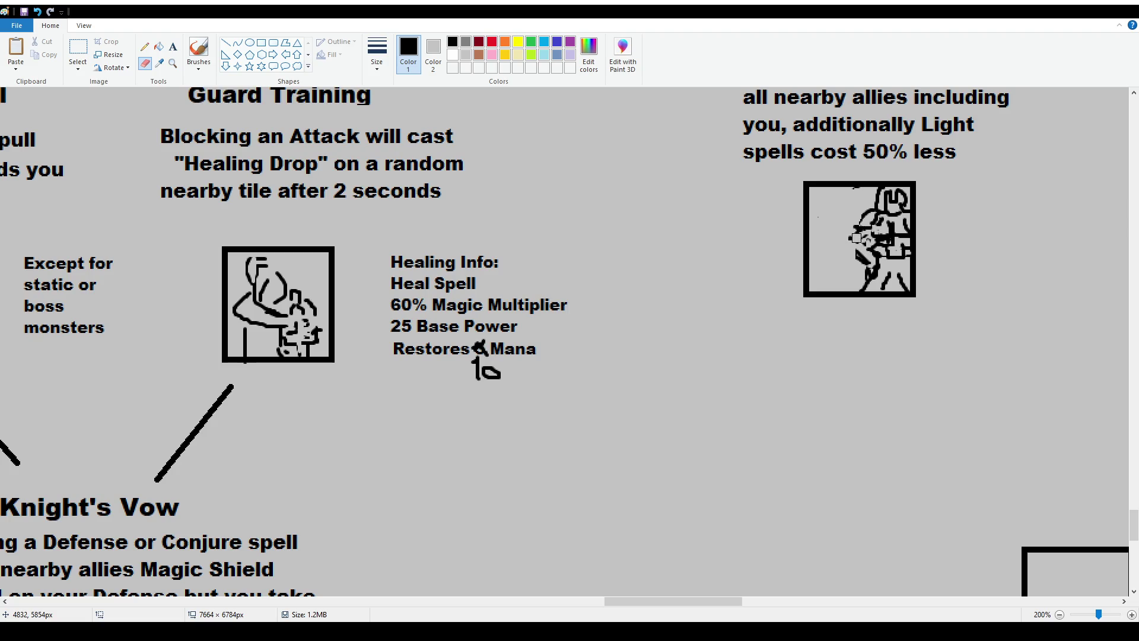
Redraw the figure's upper detail, belt strokes and left-side curves, then zoom back to 100%.
left_click(199, 50)
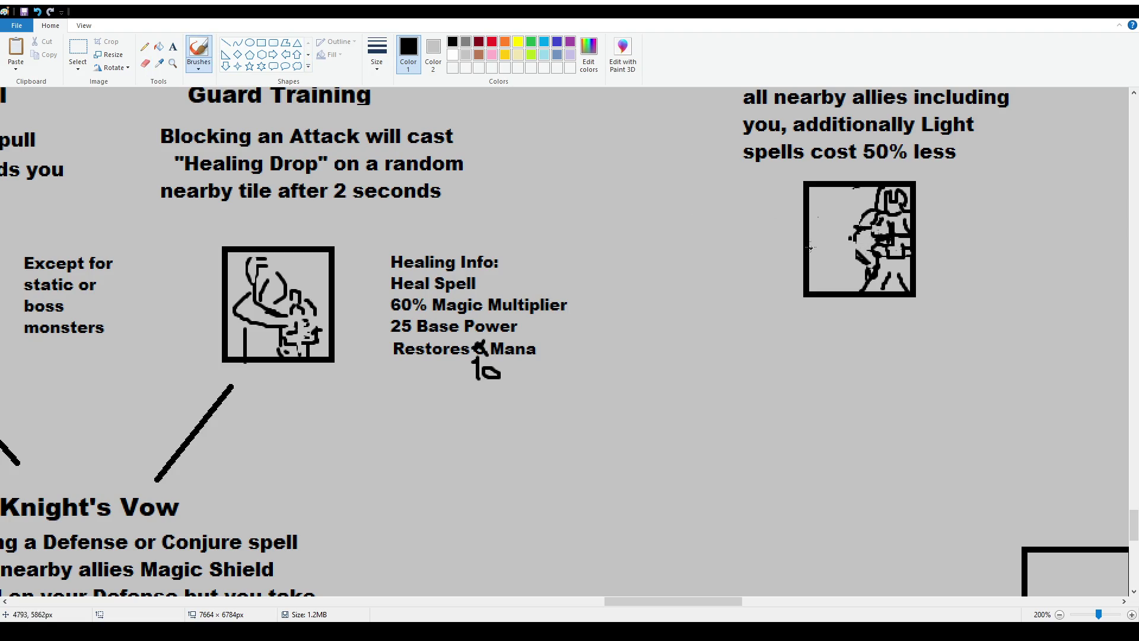
mouse_move(871, 218)
left_mouse_down()
mouse_move(851, 220)
mouse_move(866, 217)
mouse_move(854, 204)
mouse_move(849, 256)
left_mouse_up()
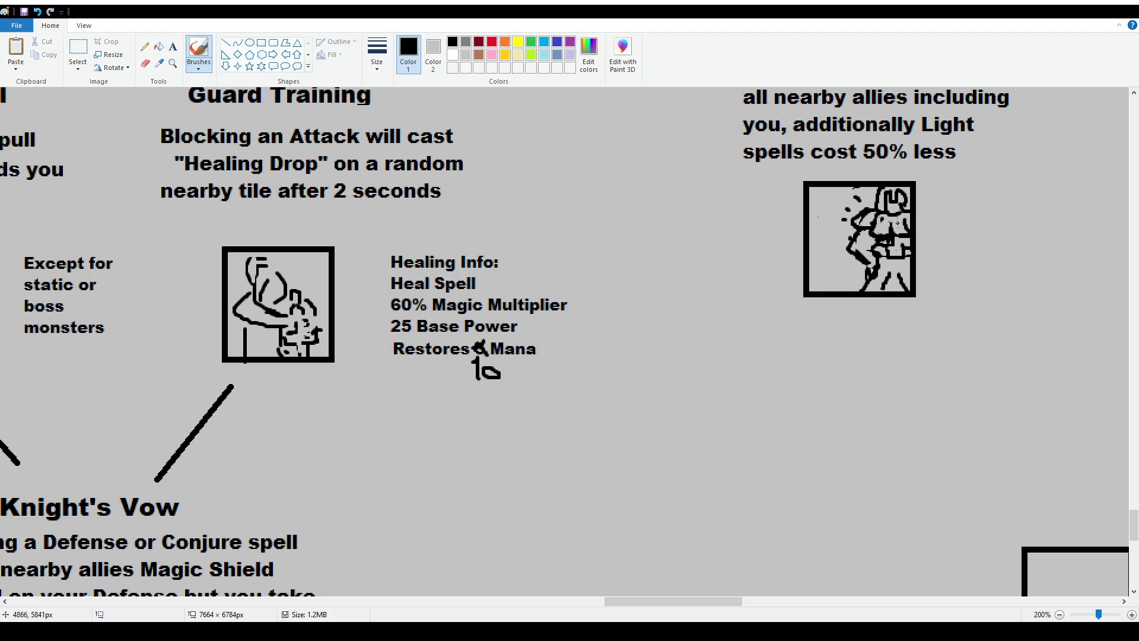
mouse_move(898, 223)
left_mouse_down()
mouse_move(883, 275)
mouse_move(899, 273)
mouse_move(881, 261)
left_mouse_up()
mouse_move(839, 192)
left_mouse_down()
mouse_move(829, 229)
mouse_move(839, 278)
left_mouse_up()
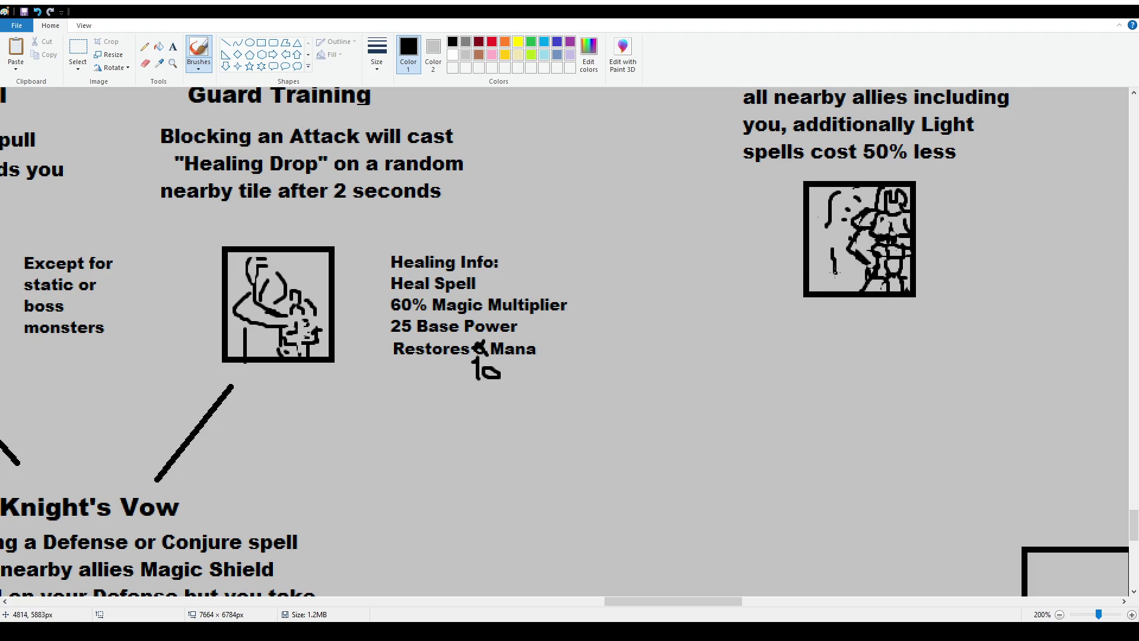
scroll(852, 268, "down", 1, "ctrl")
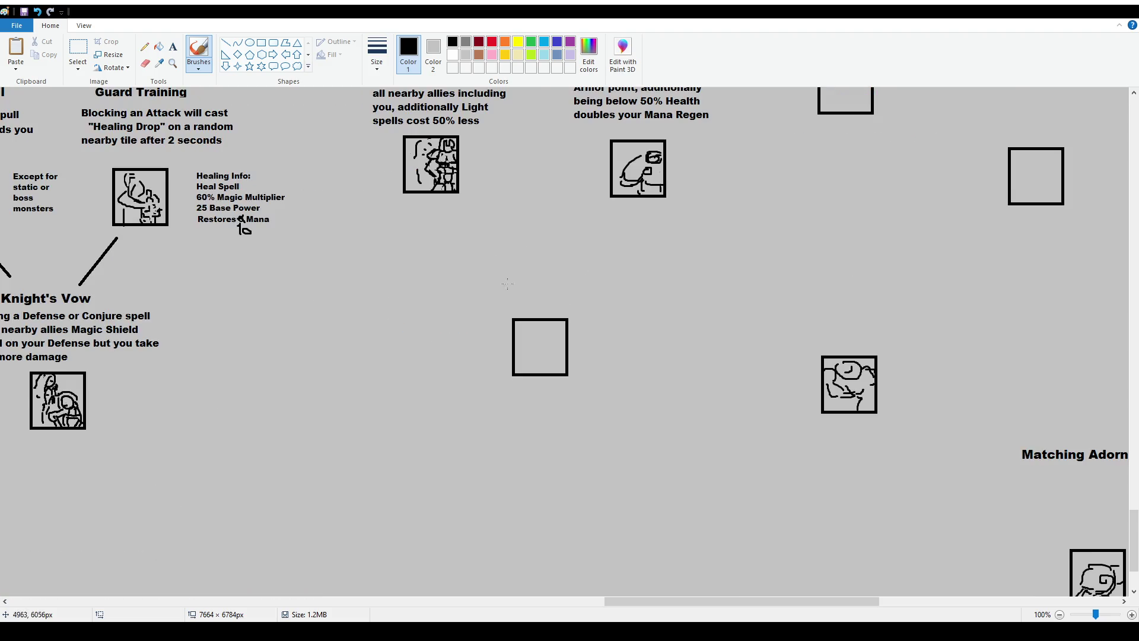
scroll(653, 305, "up", 2)
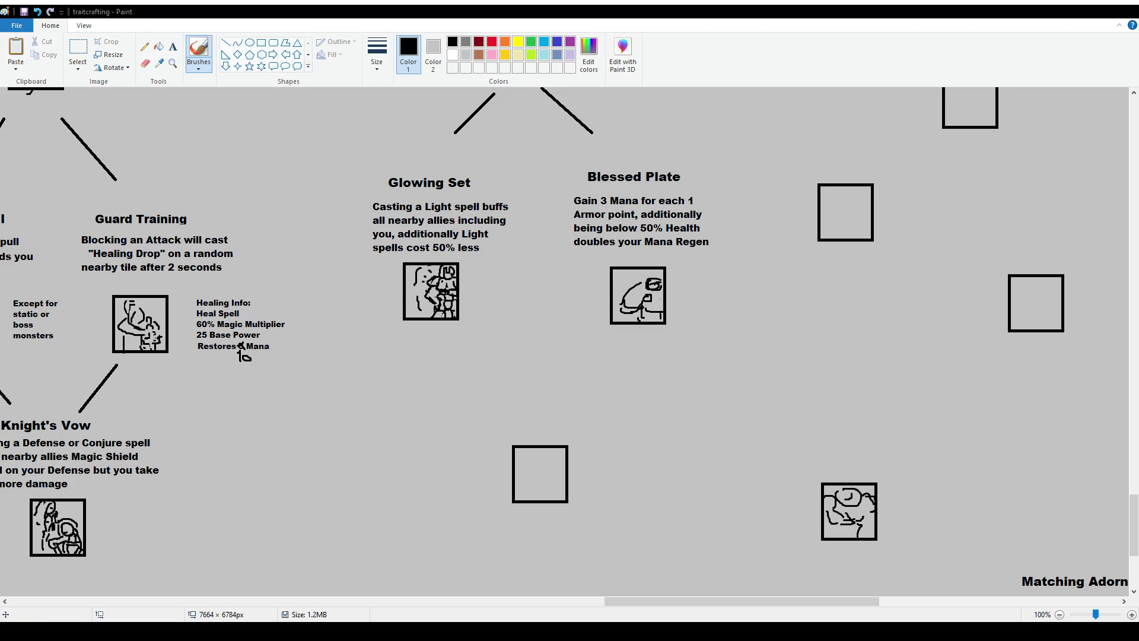
scroll(527, 378, "up", 2)
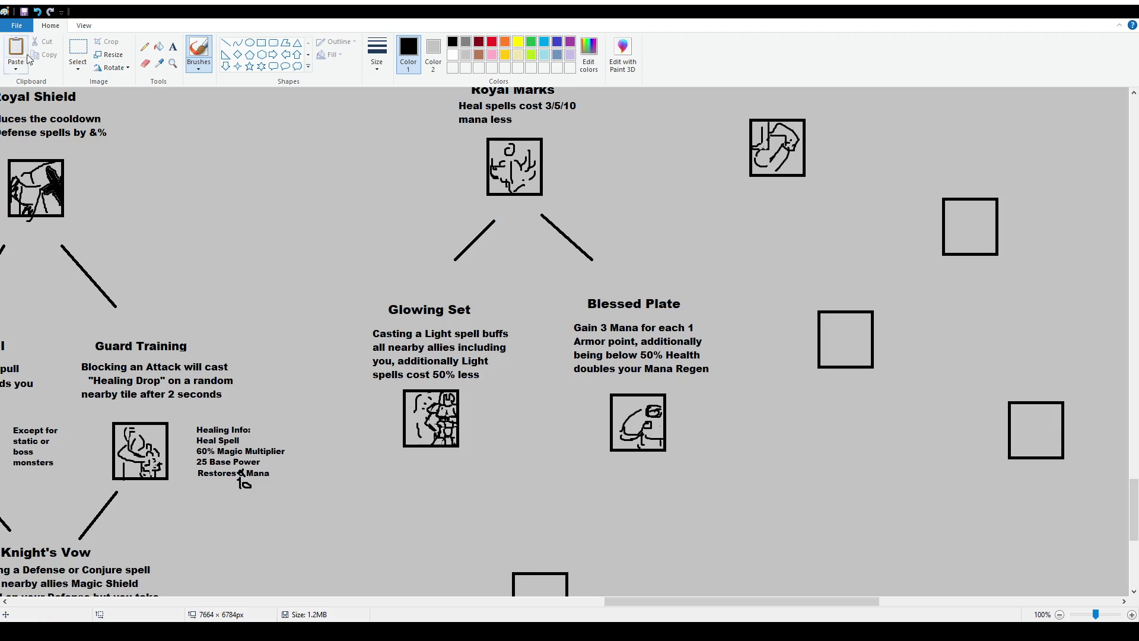
left_click(77, 49)
left_click_drag(386, 299, 446, 323)
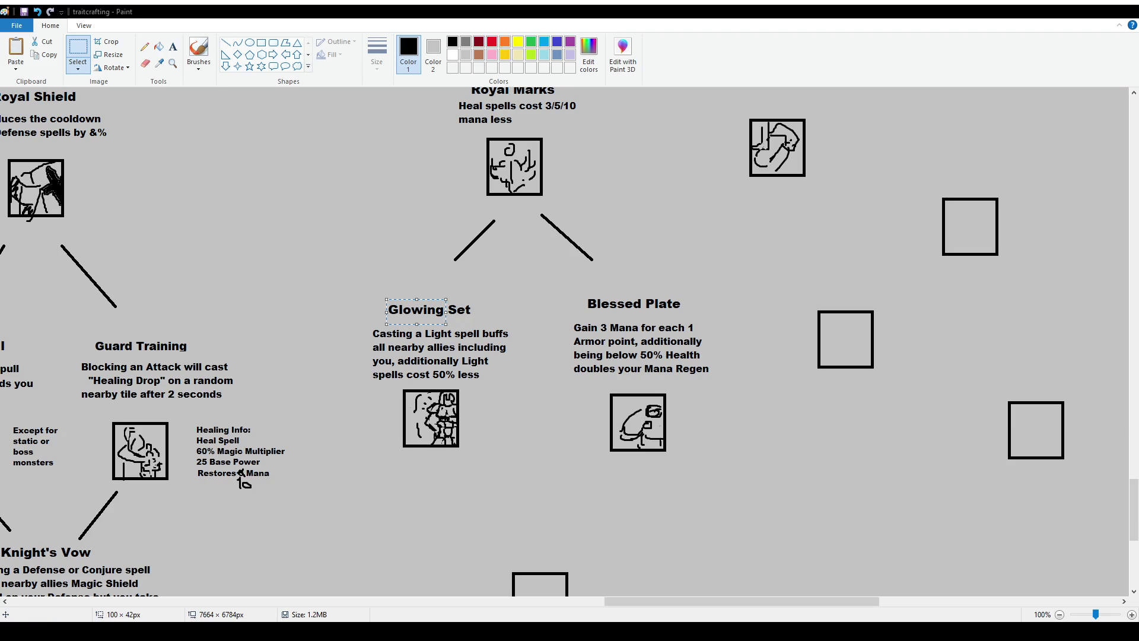
left_click(564, 428)
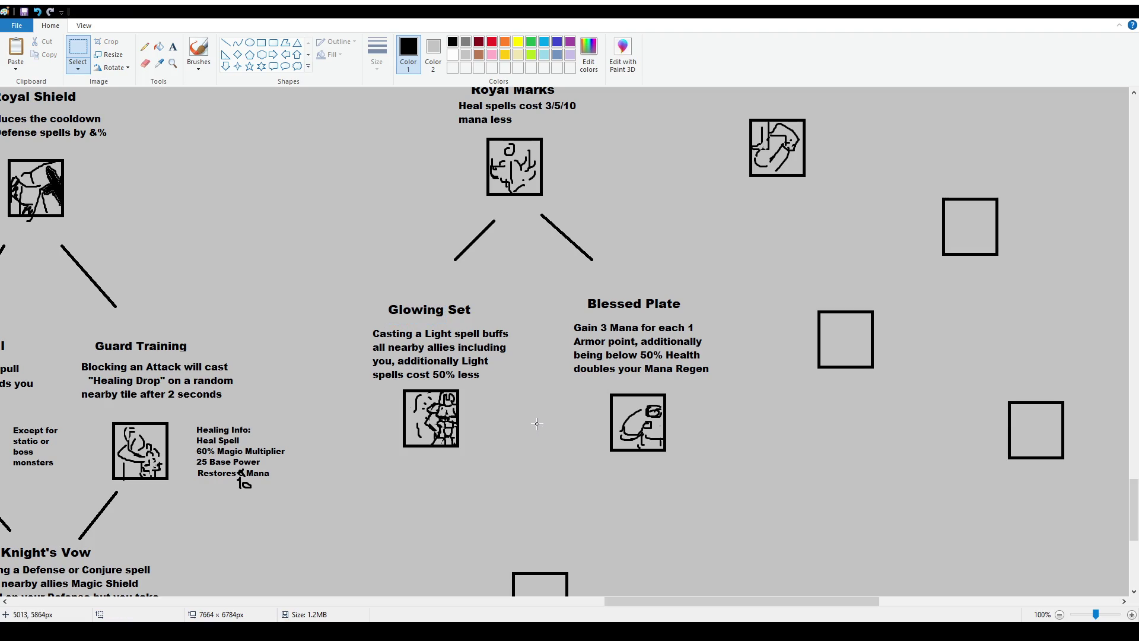
left_click(173, 46)
Add a text box beside the Glowing Set icon: Buff Info, +3 Damage, +1 Movespeed, +3 Magic, +3 Ability.
left_click_drag(475, 393, 541, 464)
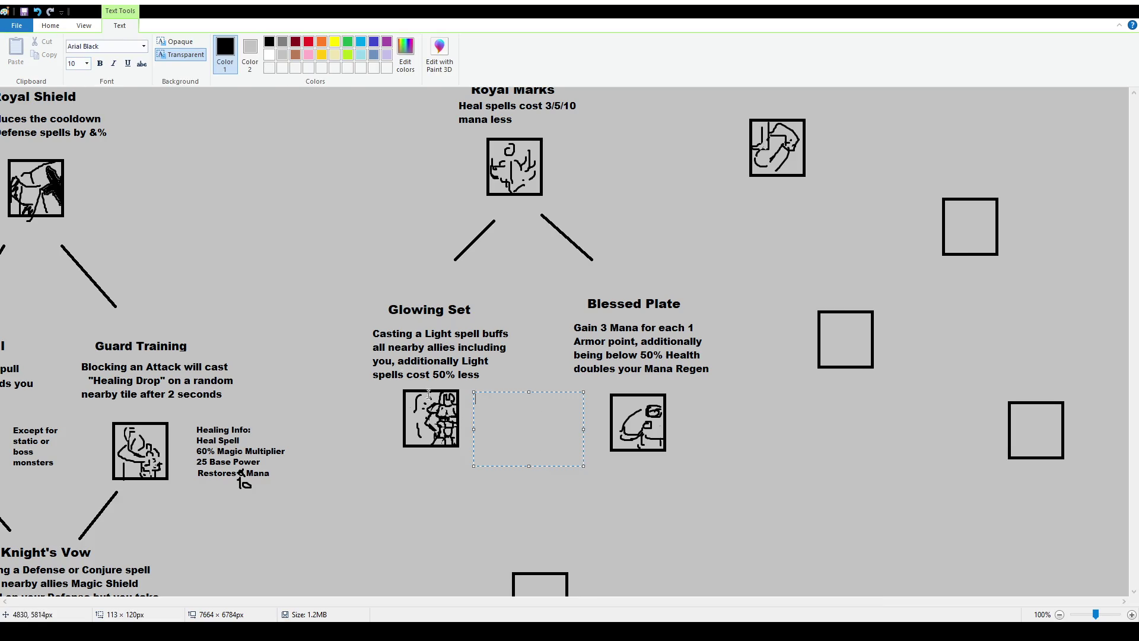
type("Buff Info:")
key("Return")
type("+3 ")
type("Damage")
key("Return")
type("+1 Mopve")
key("BackSpace")
key("BackSpace")
key("BackSpace")
type("ovespeed")
key("Return")
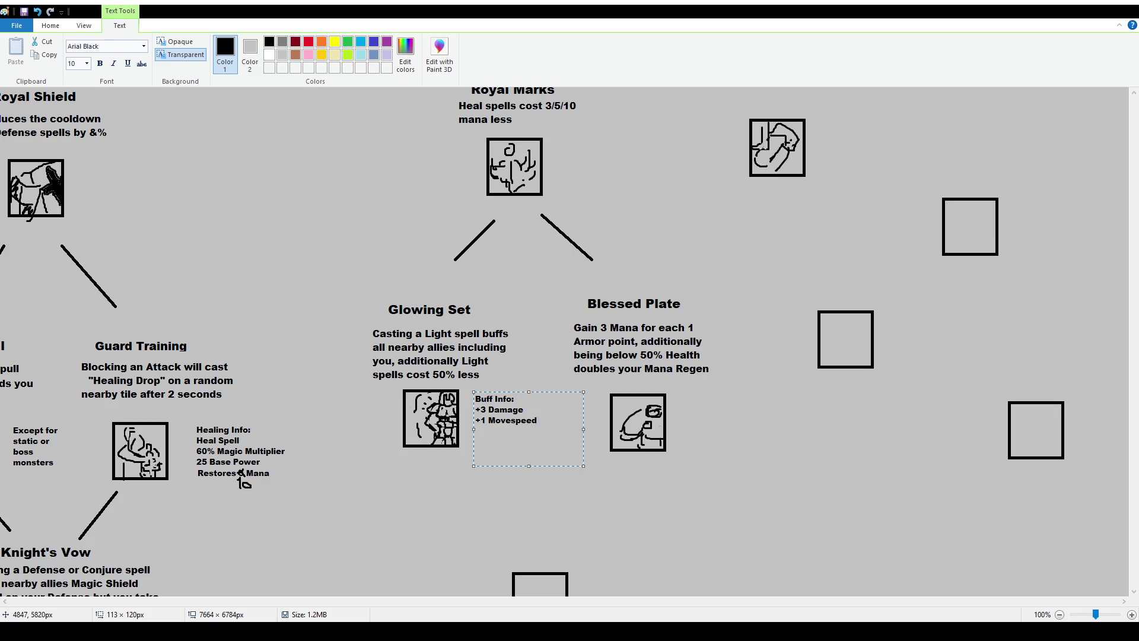
type("+3 Magic")
key("Return")
type("+3 Ability")
Delete the +3 Damage line and change the values to +2 Movespeed, +5 Magic, +5 Ability.
left_click_drag(532, 409, 457, 409)
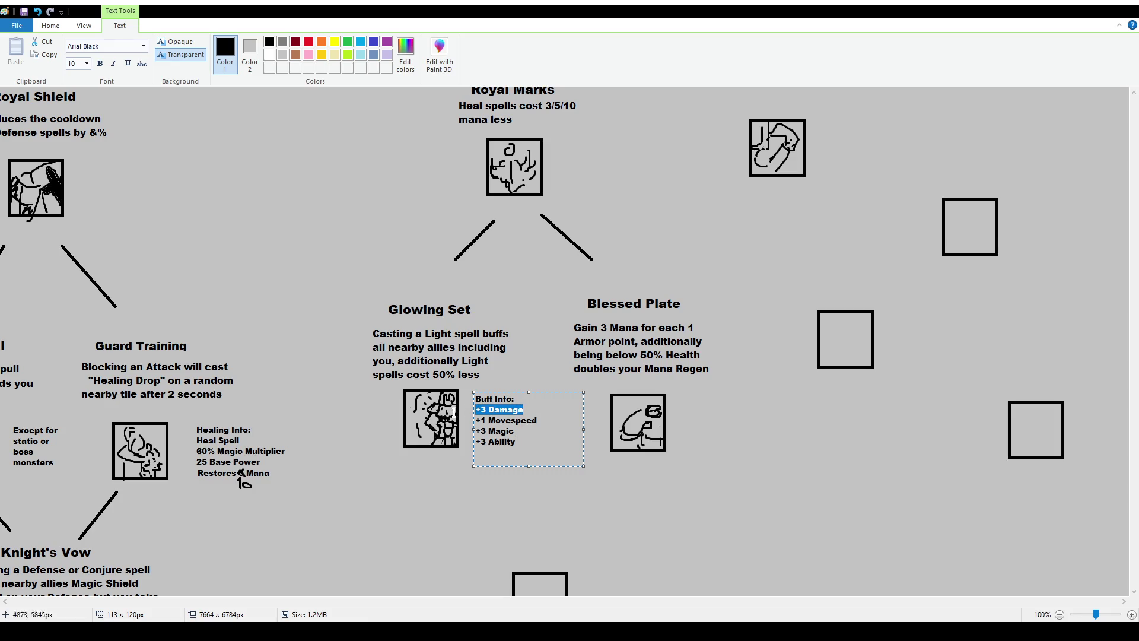
key("Delete")
key("Right")
key("shift+Right")
type("2")
key("Down")
key("shift+Left")
type("5")
key("Down")
key("shift+Left")
type("5")
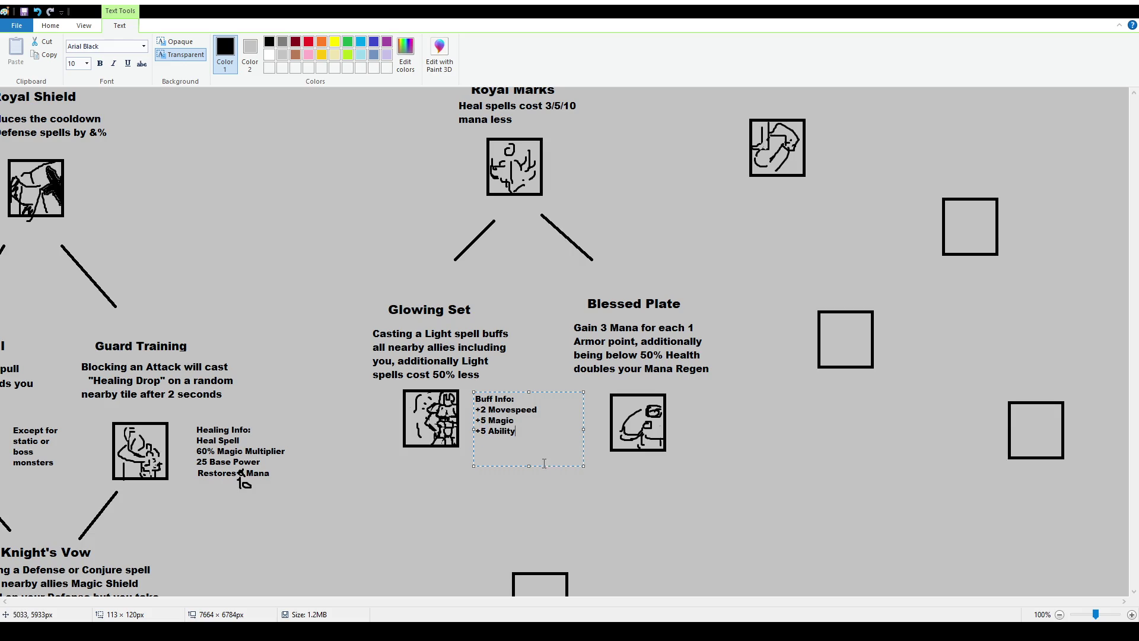
key("End")
Commit the Buff Info text and add the note 'change wisp to holy lol' below it.
left_click(510, 527)
left_click(77, 46)
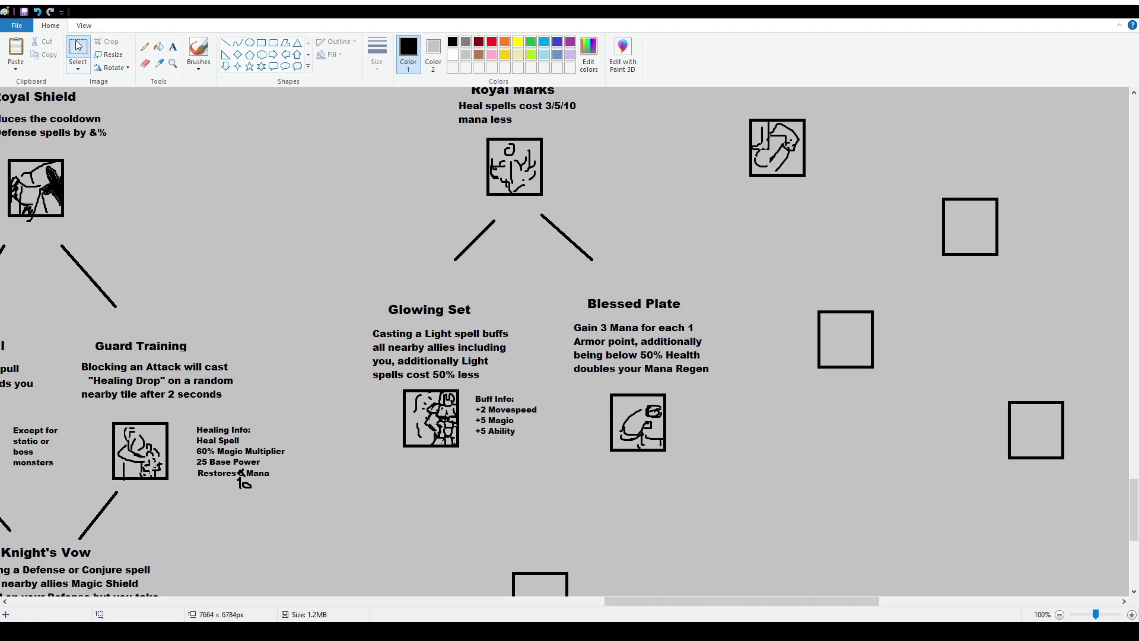
left_click_drag(472, 452, 532, 468)
left_click(172, 46)
type("change wisp to holy lol")
left_click(623, 479)
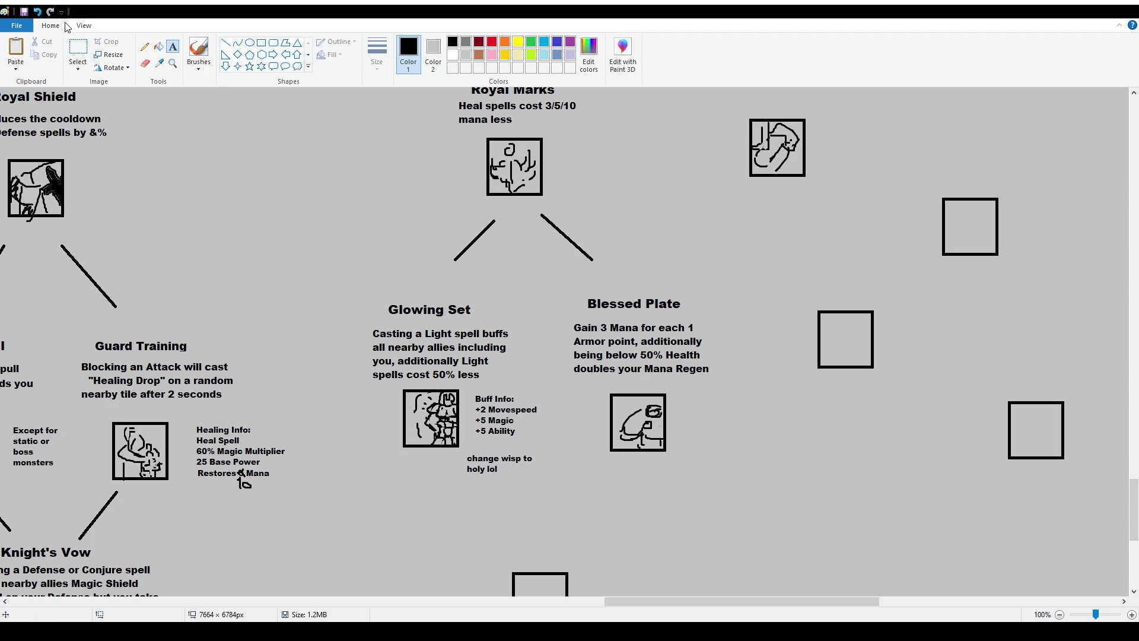
Select the wisp note and nudge it down slightly.
left_click(78, 52)
mouse_move(463, 452)
left_mouse_down()
mouse_move(547, 488)
mouse_move(530, 490)
left_mouse_up()
key("Escape")
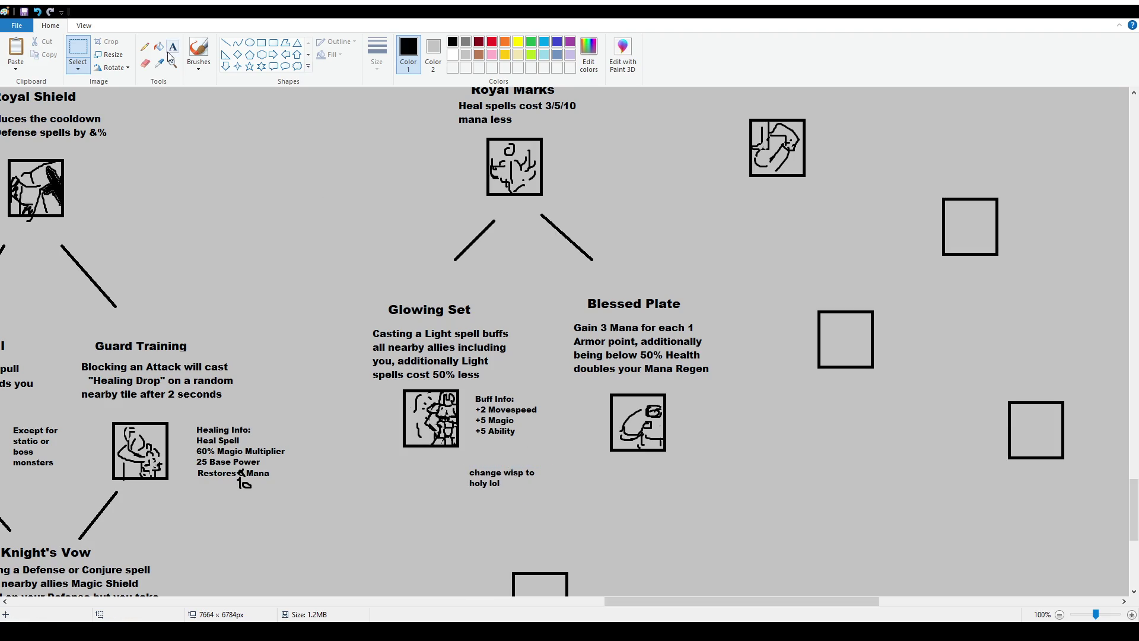
left_click(173, 46)
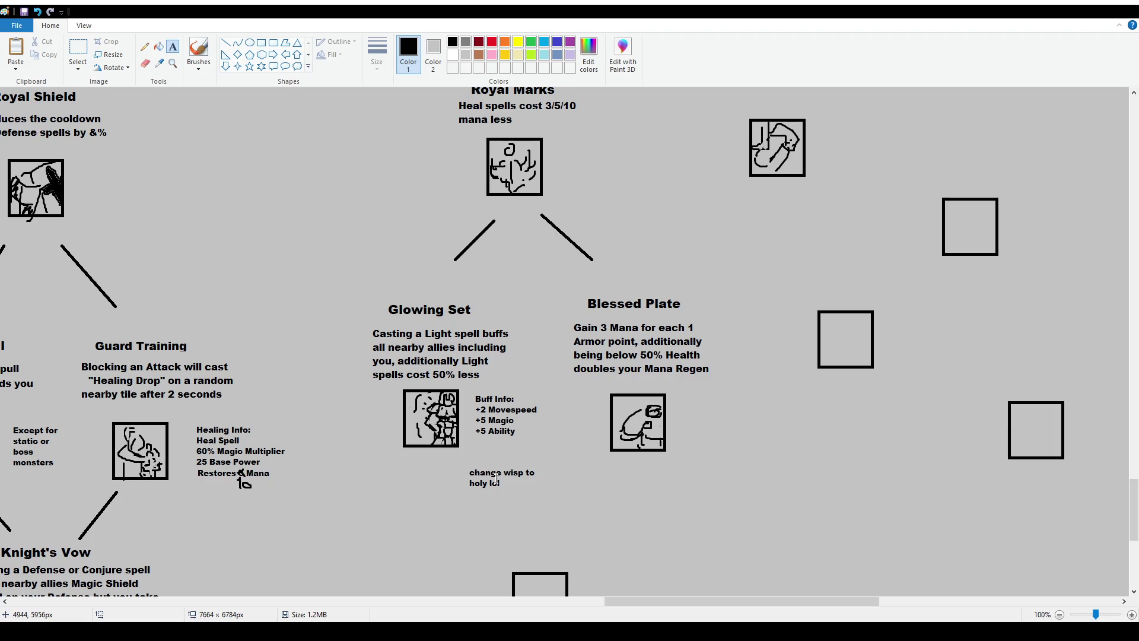
left_click(199, 48)
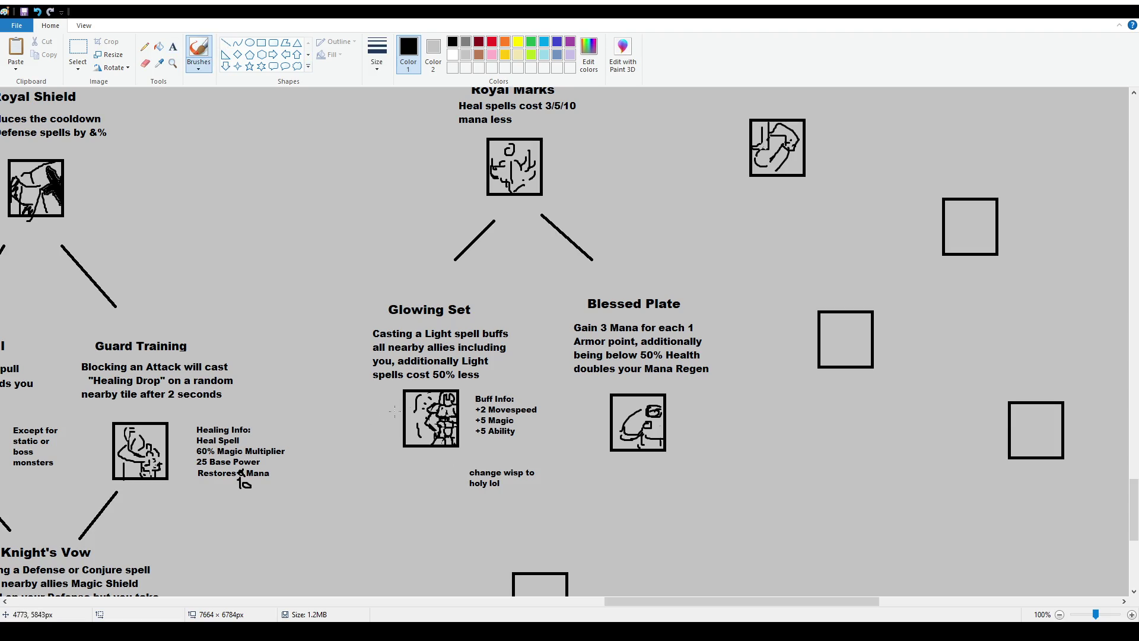
Add a brush stroke to the Glowing Set icon and move the wisp note up under Buff Info.
left_click_drag(437, 419, 440, 425)
scroll(494, 461, "down", 2)
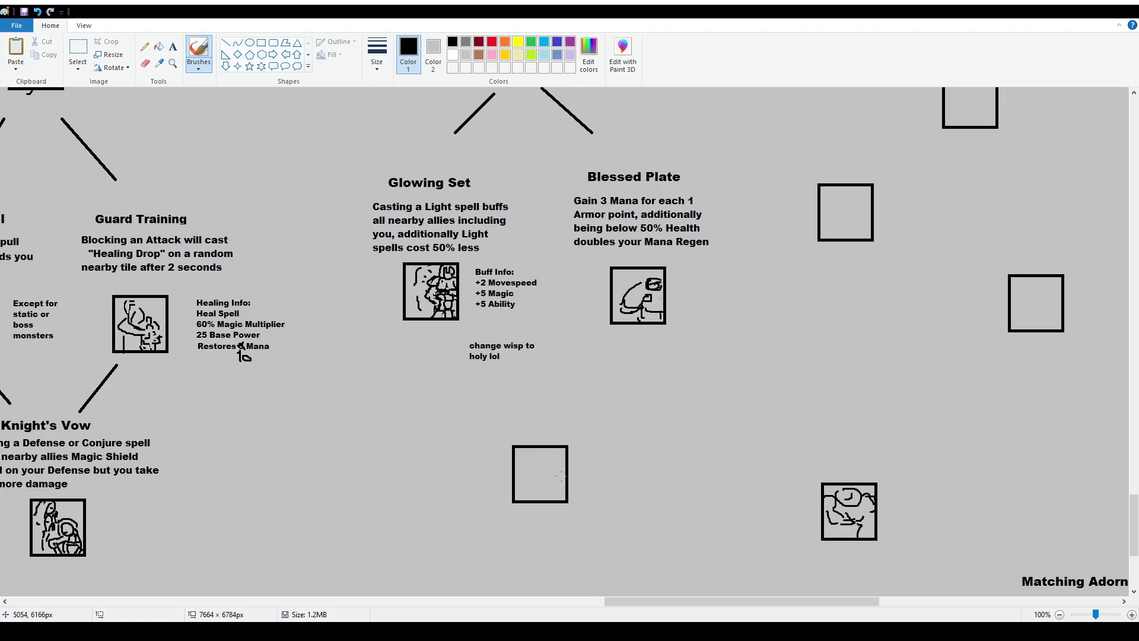
left_click(78, 51)
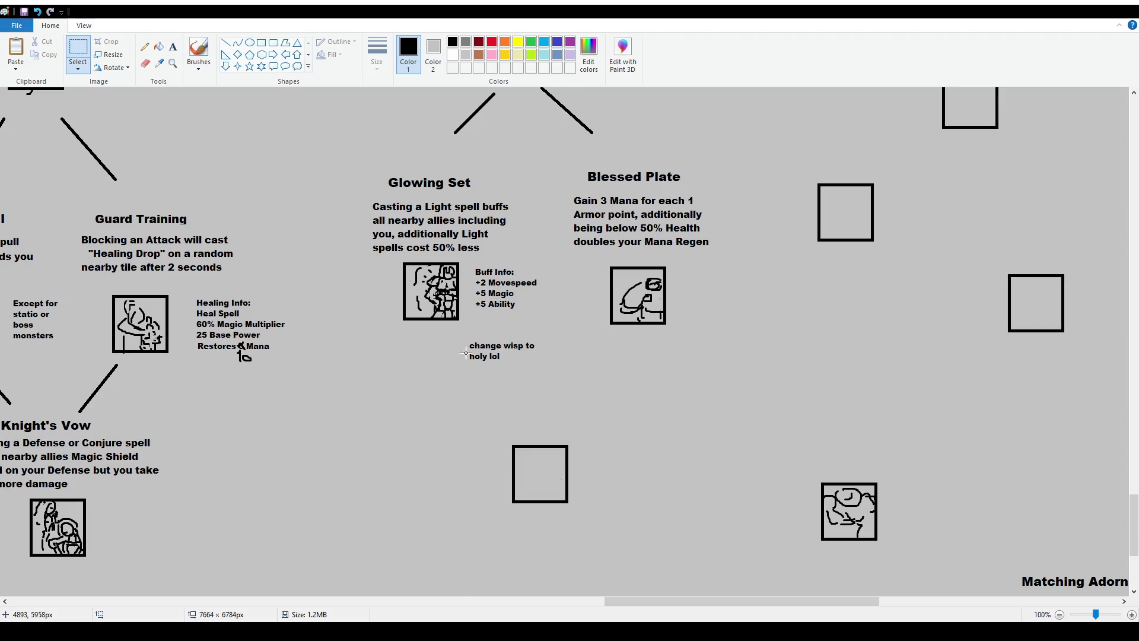
mouse_move(462, 337)
left_mouse_down()
mouse_move(551, 375)
mouse_move(553, 351)
left_mouse_up()
left_click(538, 394)
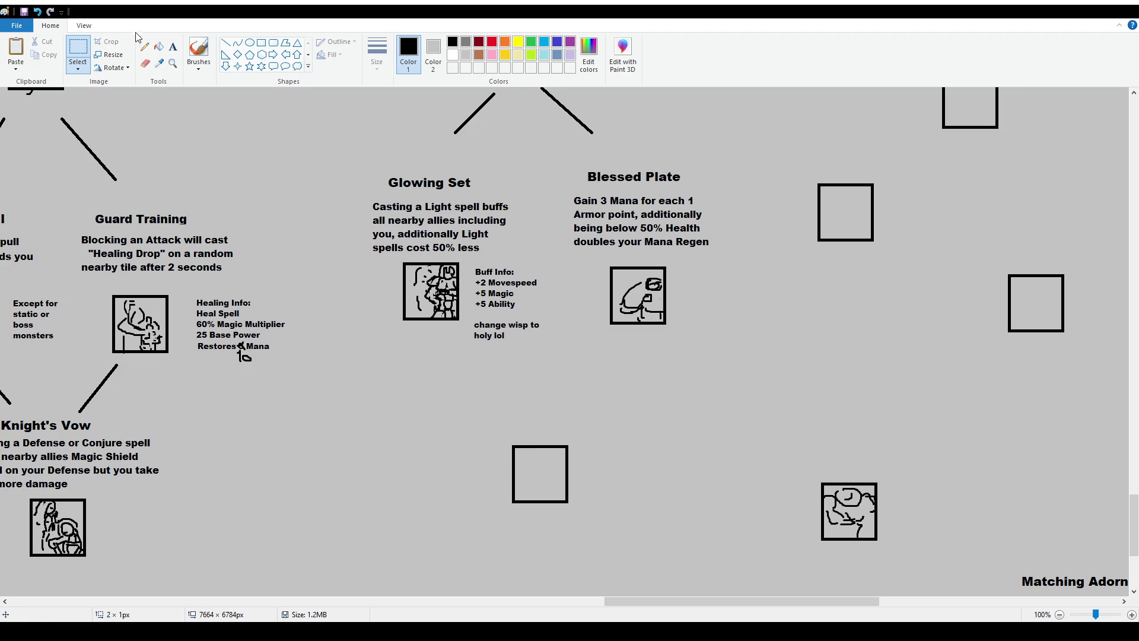
left_click(198, 50)
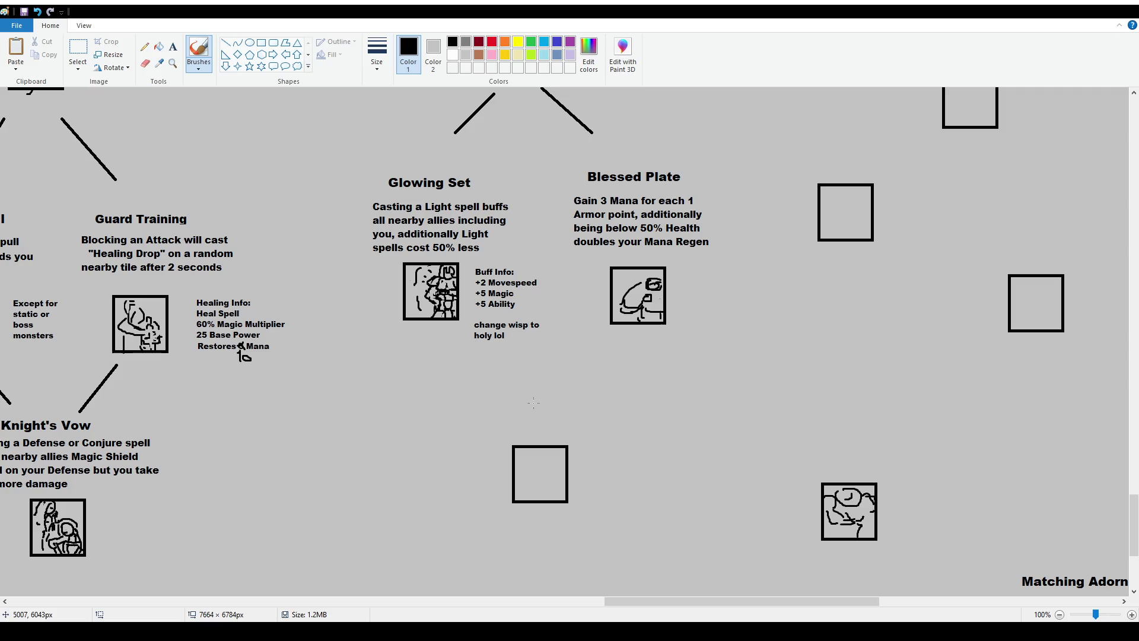
scroll(533, 402, "down", 2)
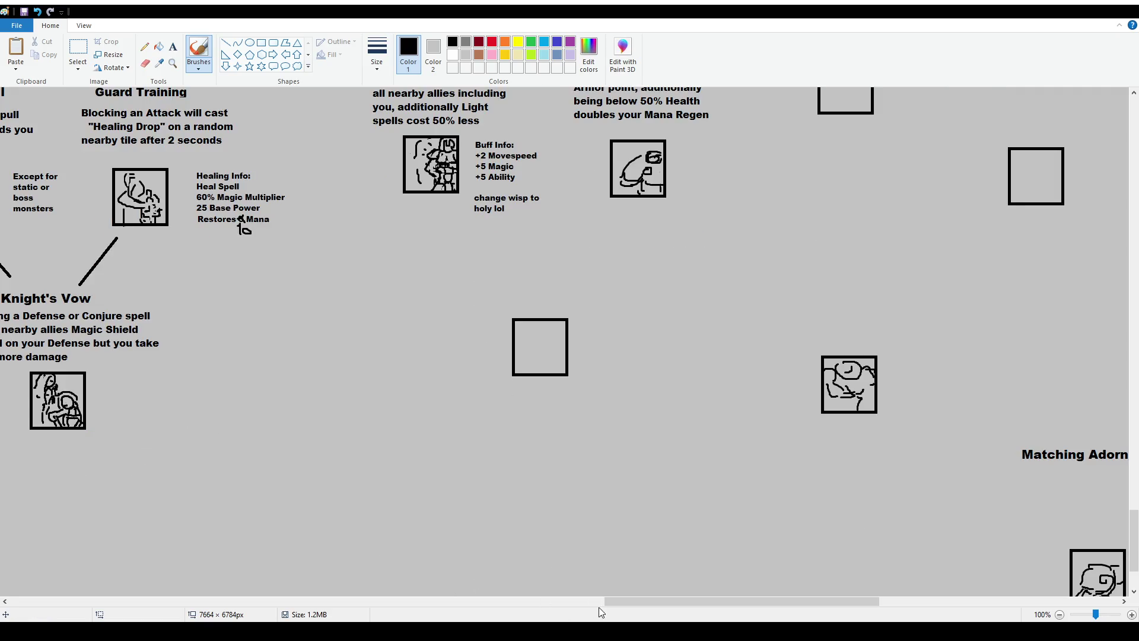
left_click_drag(620, 602, 562, 602)
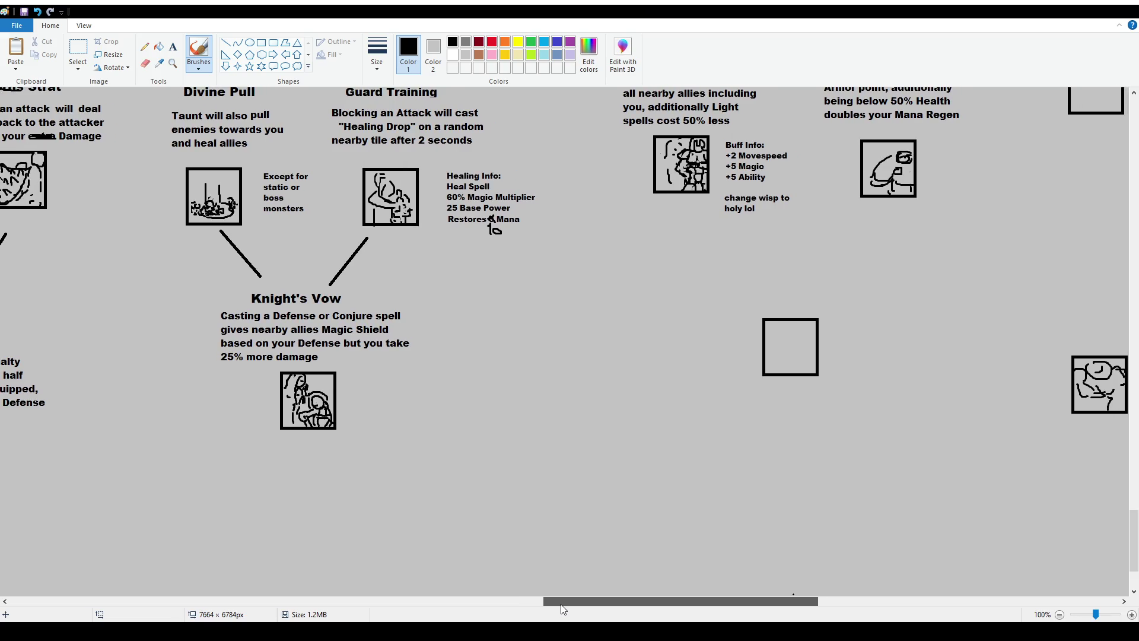
left_click_drag(561, 605, 577, 609)
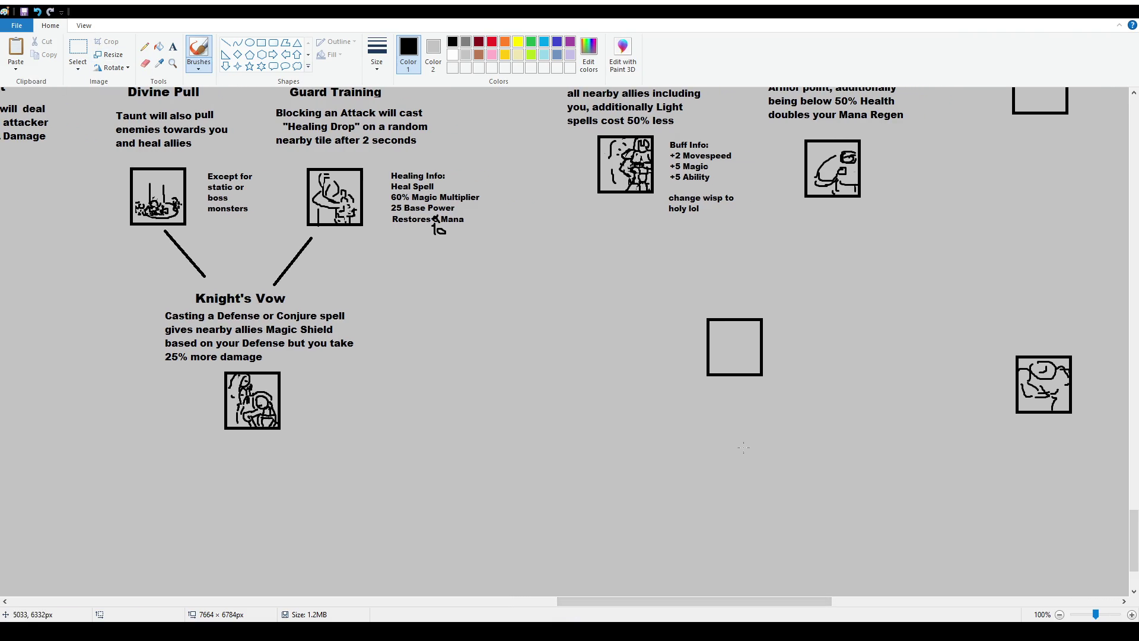
scroll(743, 447, "up", 3)
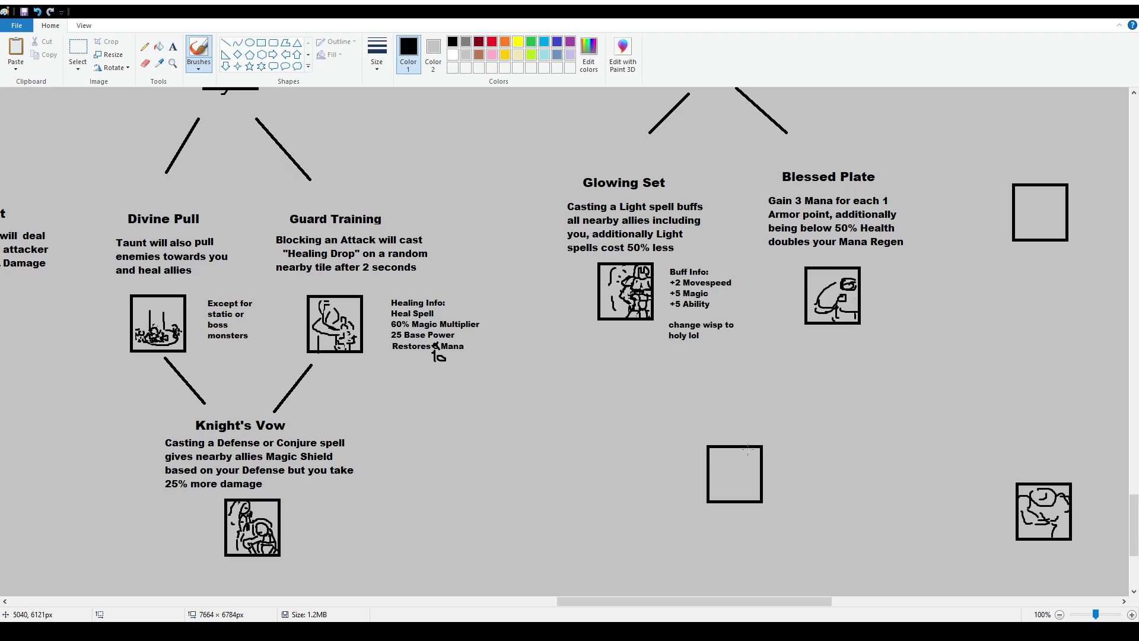
left_click(90, 58)
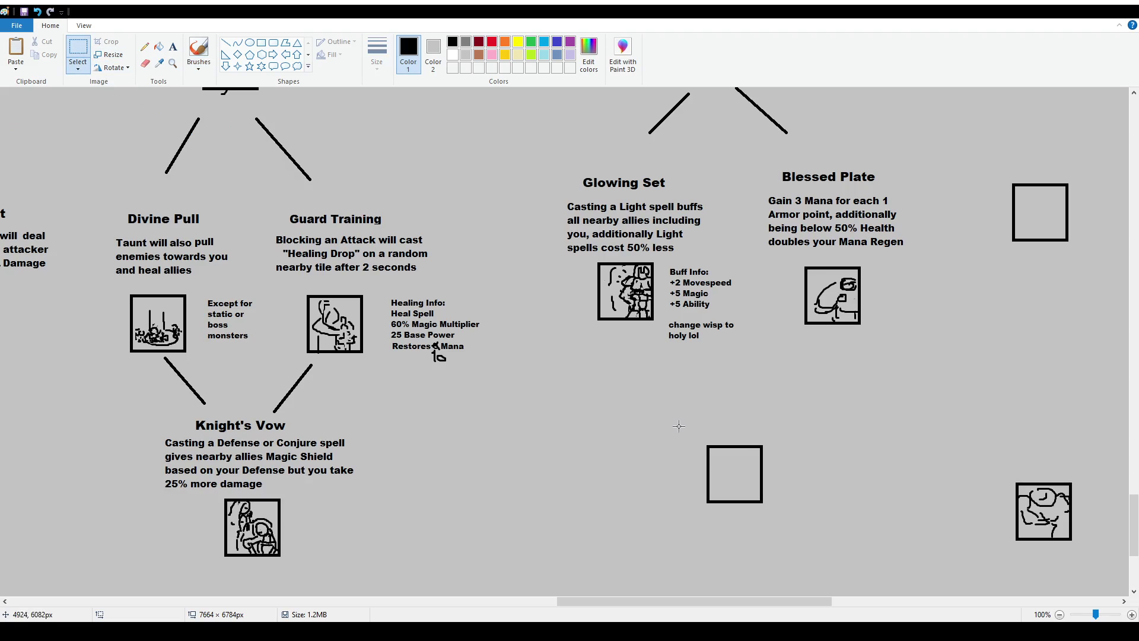
scroll(809, 417, "up", 3)
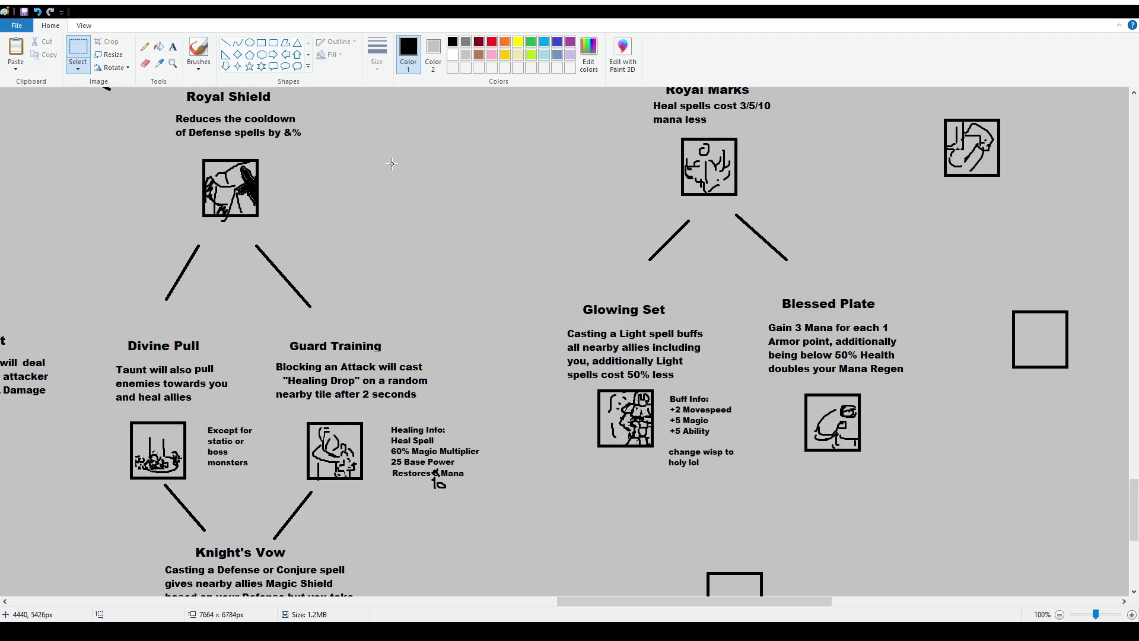
left_click(199, 51)
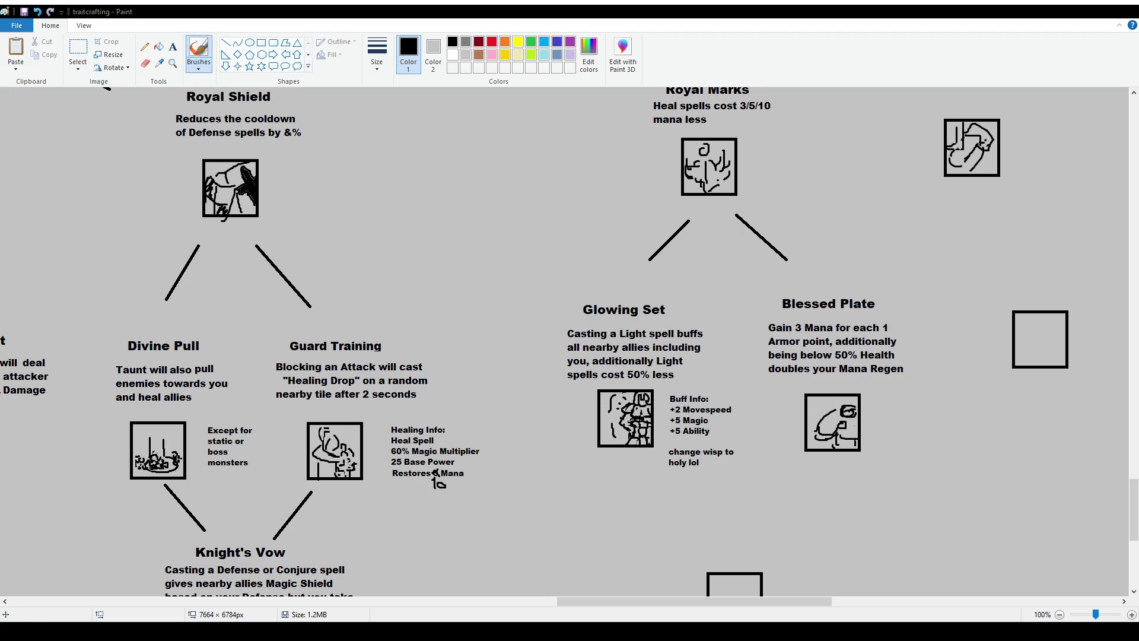
scroll(755, 407, "up", 3)
scroll(755, 407, "down", 3)
scroll(754, 406, "down", 3)
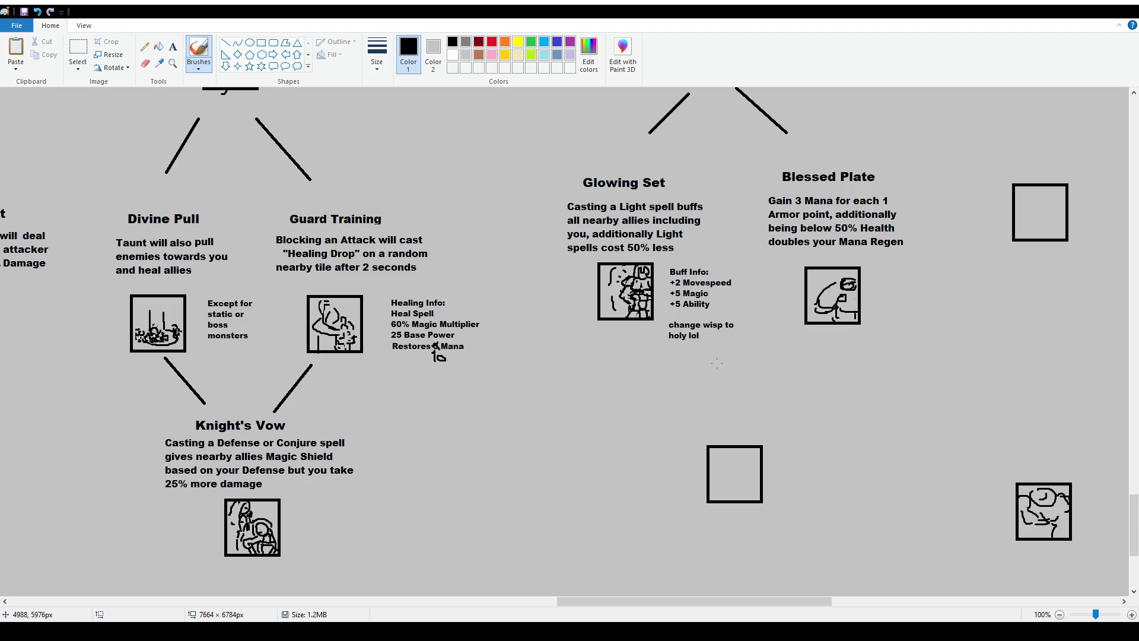
scroll(860, 435, "up", 3)
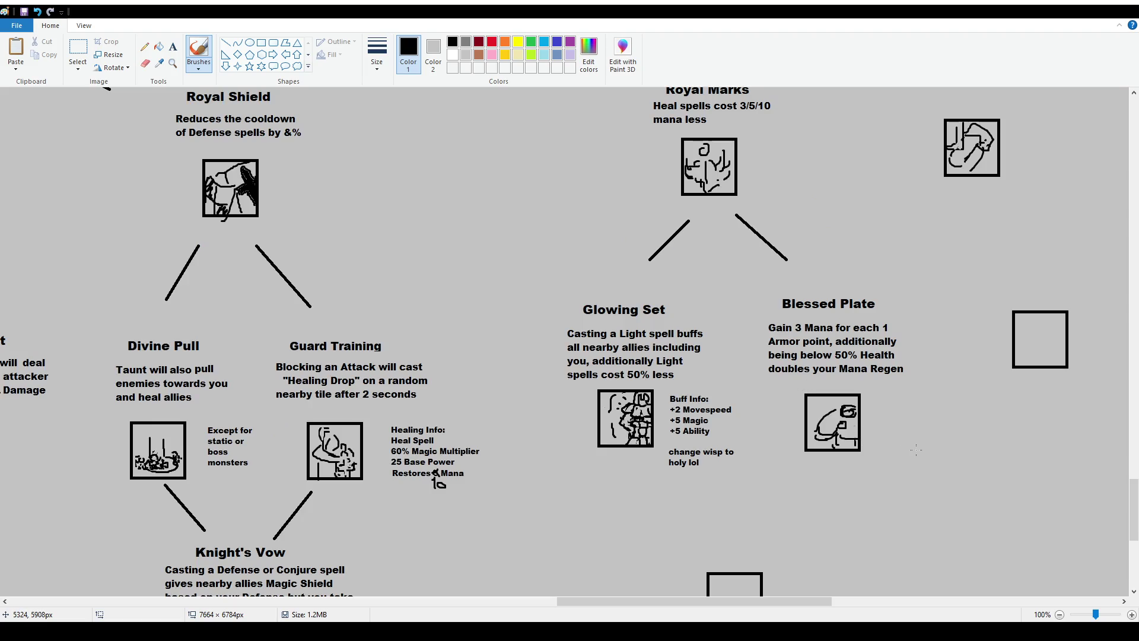
scroll(916, 450, "up", 3)
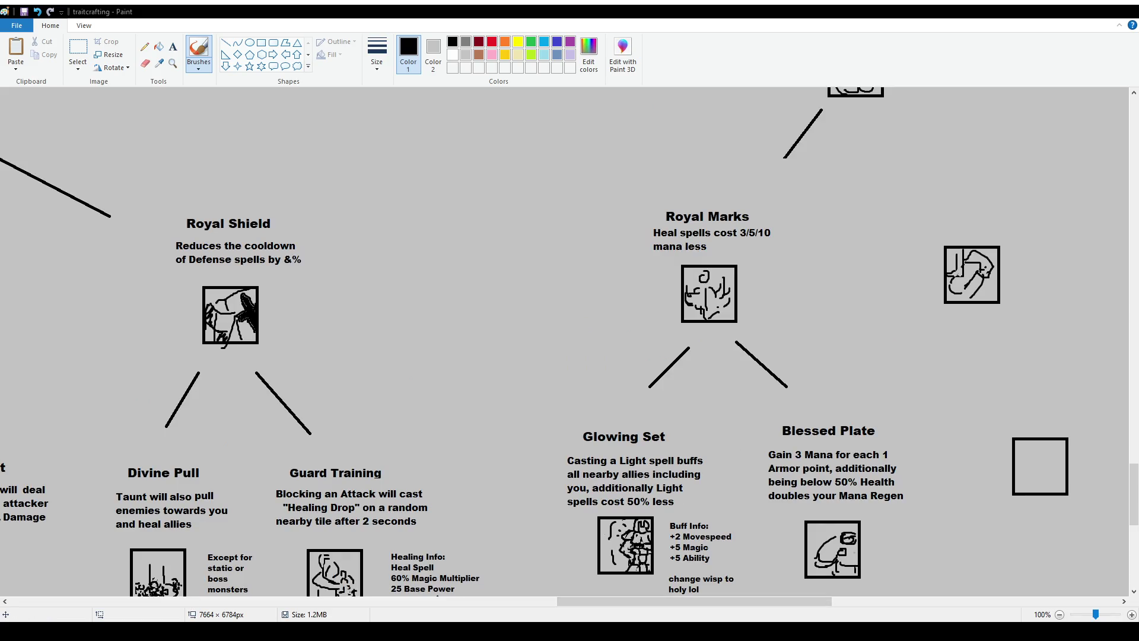
scroll(563, 341, "down", 6)
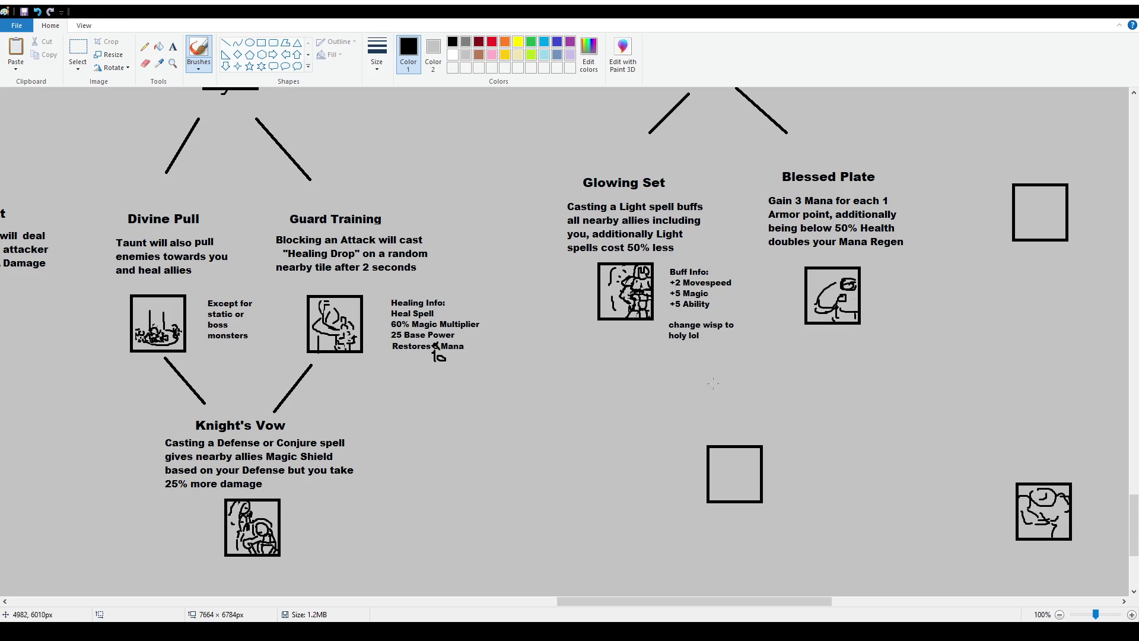
scroll(571, 295, "down", 1, "ctrl")
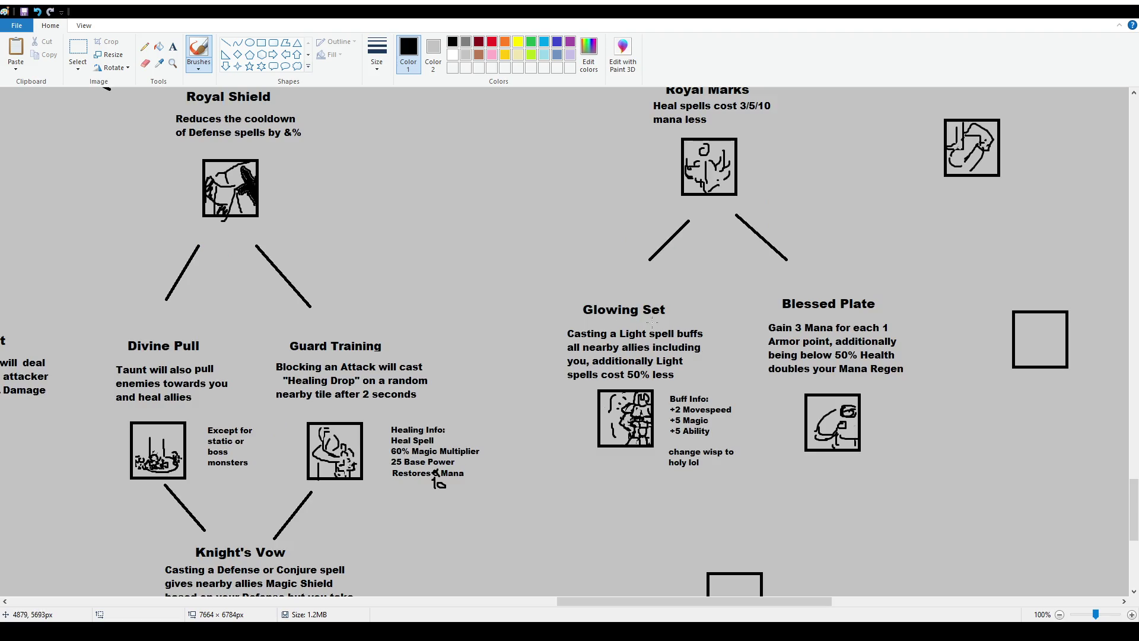
scroll(571, 295, "down", 1, "ctrl")
scroll(510, 313, "up", 5)
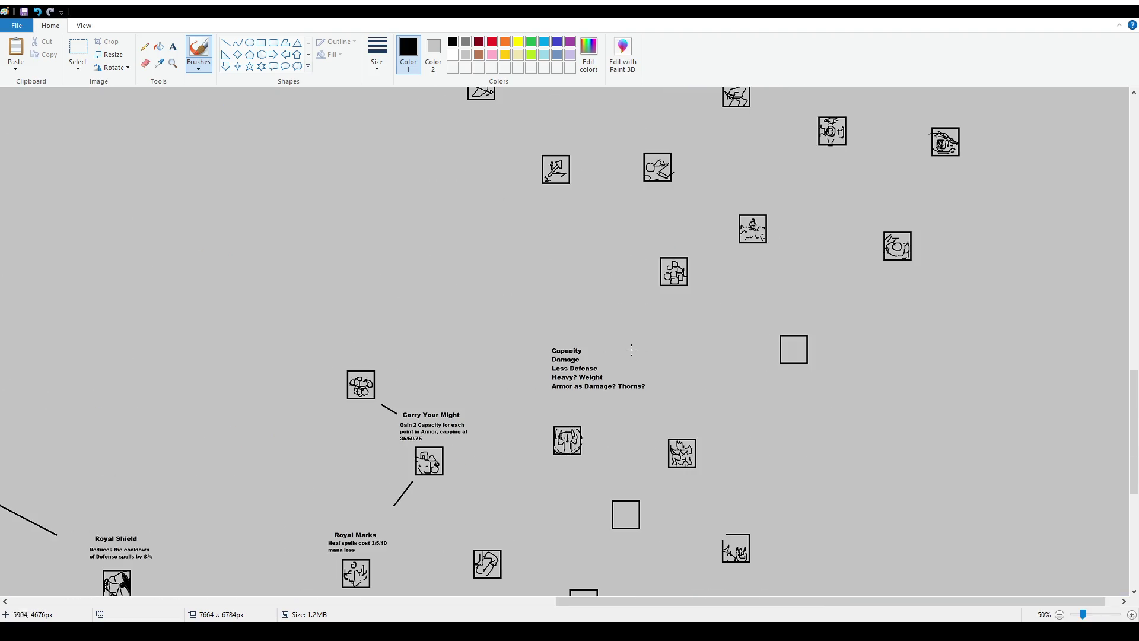
scroll(510, 313, "up", 2)
scroll(773, 338, "down", 7)
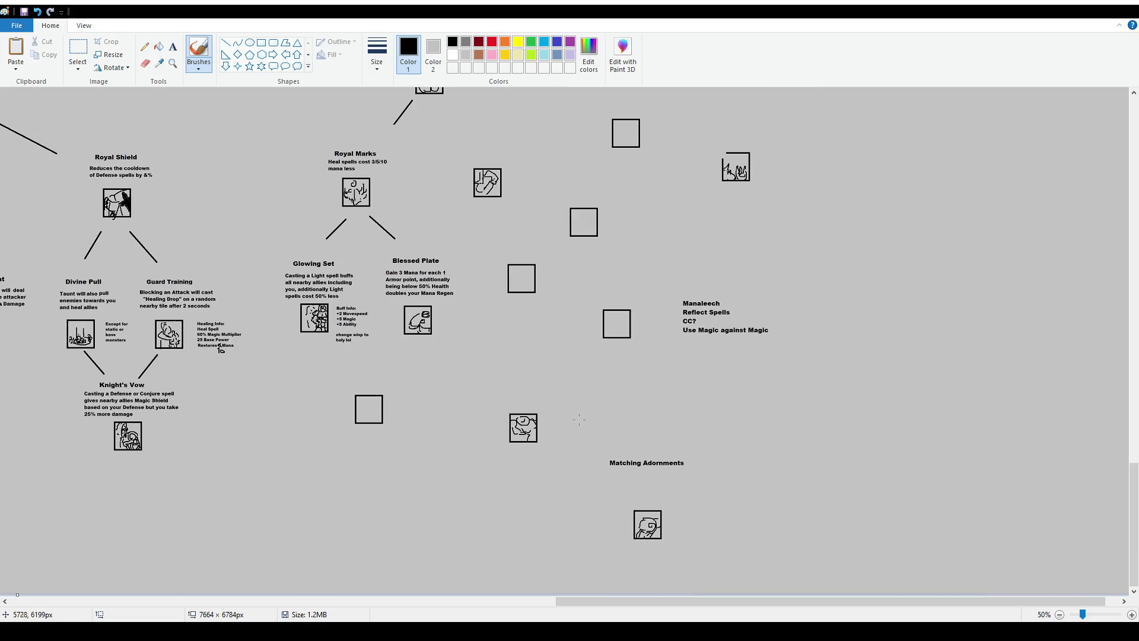
scroll(773, 338, "up", 1, "ctrl")
scroll(773, 338, "down", 3)
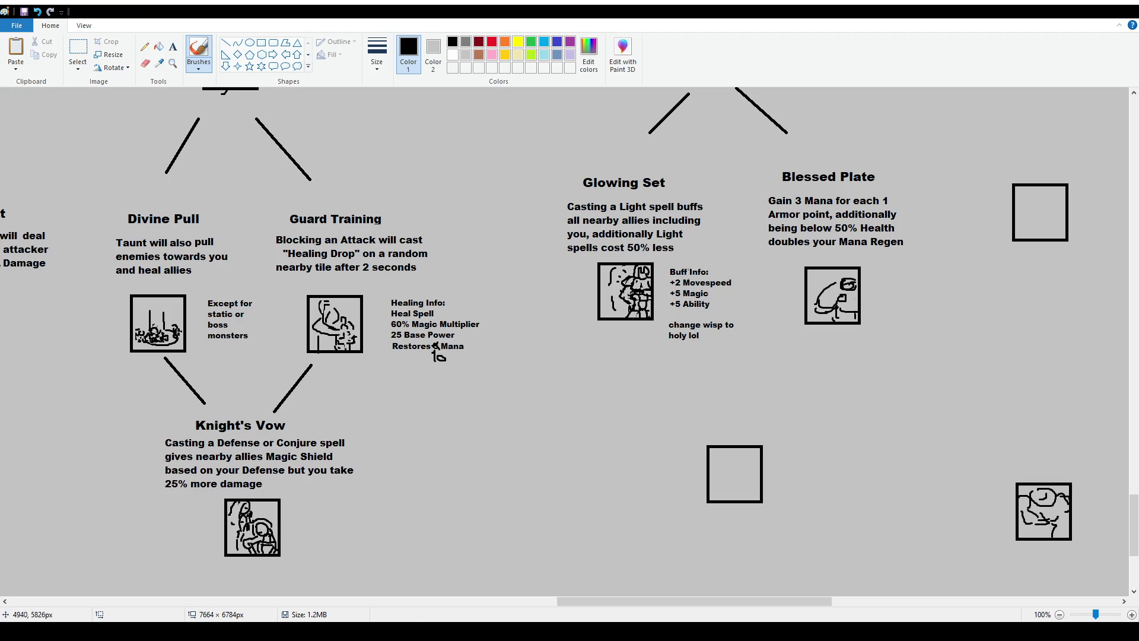
Draw a brush box around the Buff Info notes, then undo it to leave them unboxed.
left_click_drag(666, 263, 672, 262)
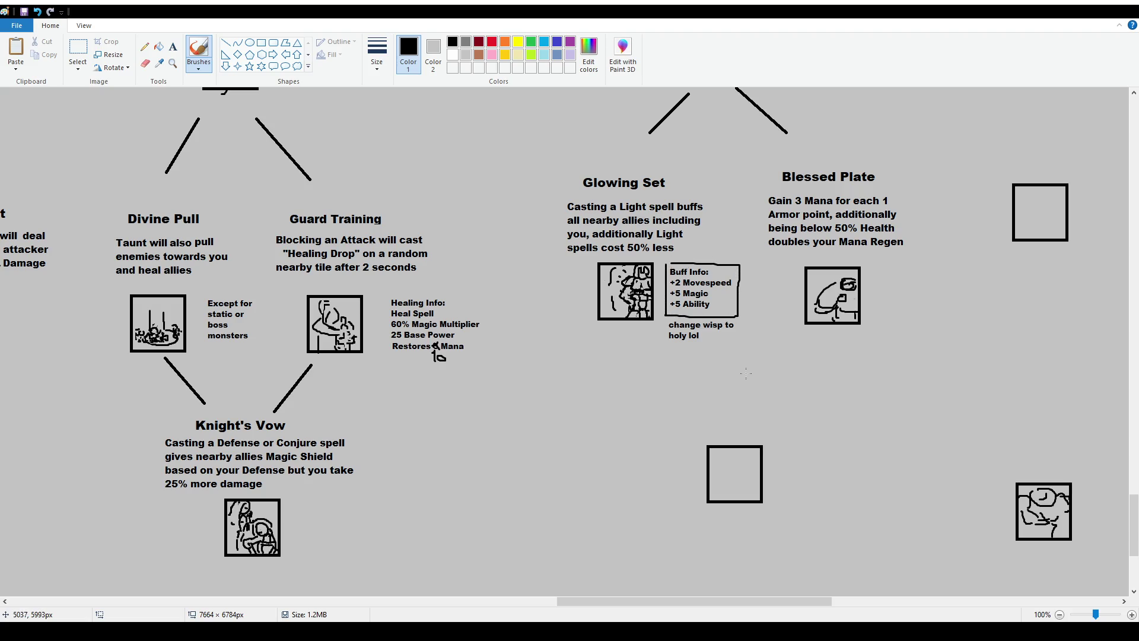
key("ctrl+z")
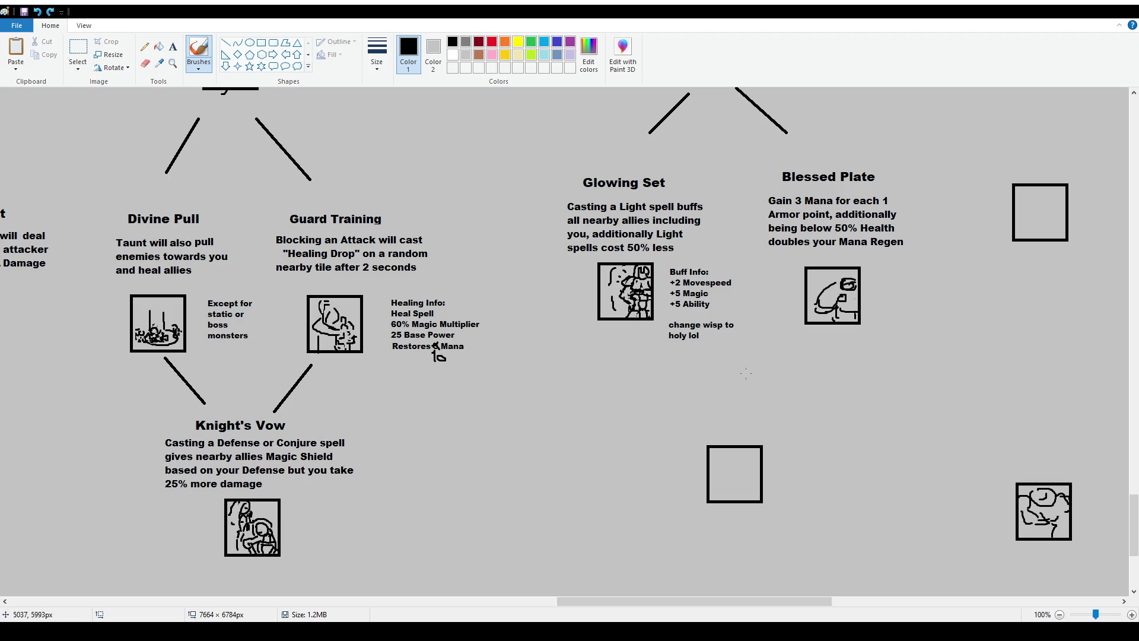
left_click(78, 54)
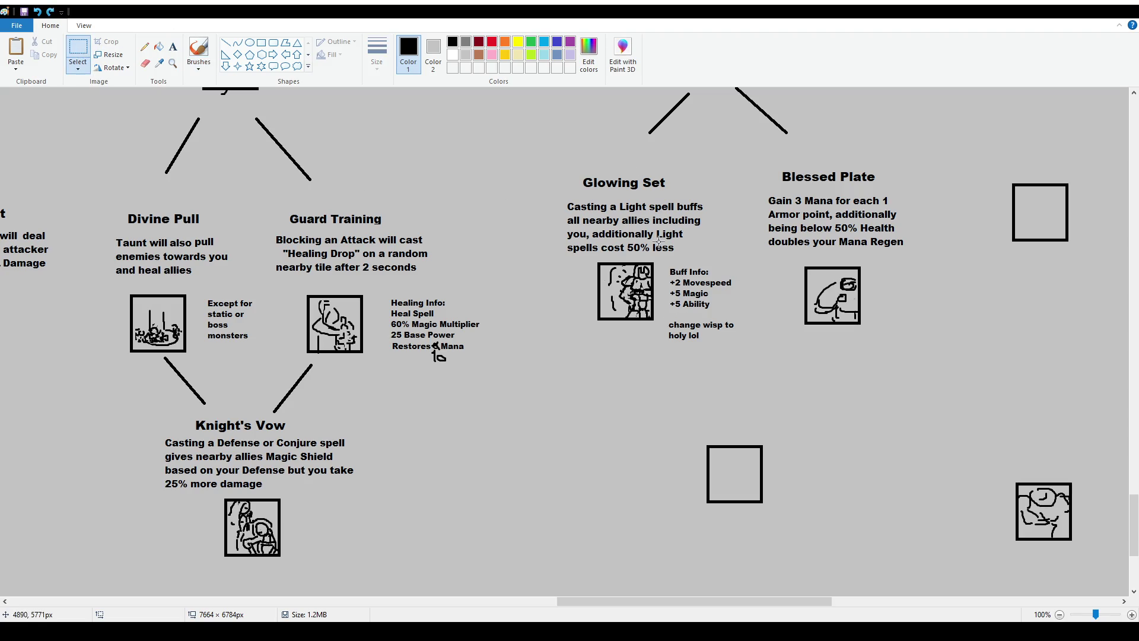
left_click(173, 48)
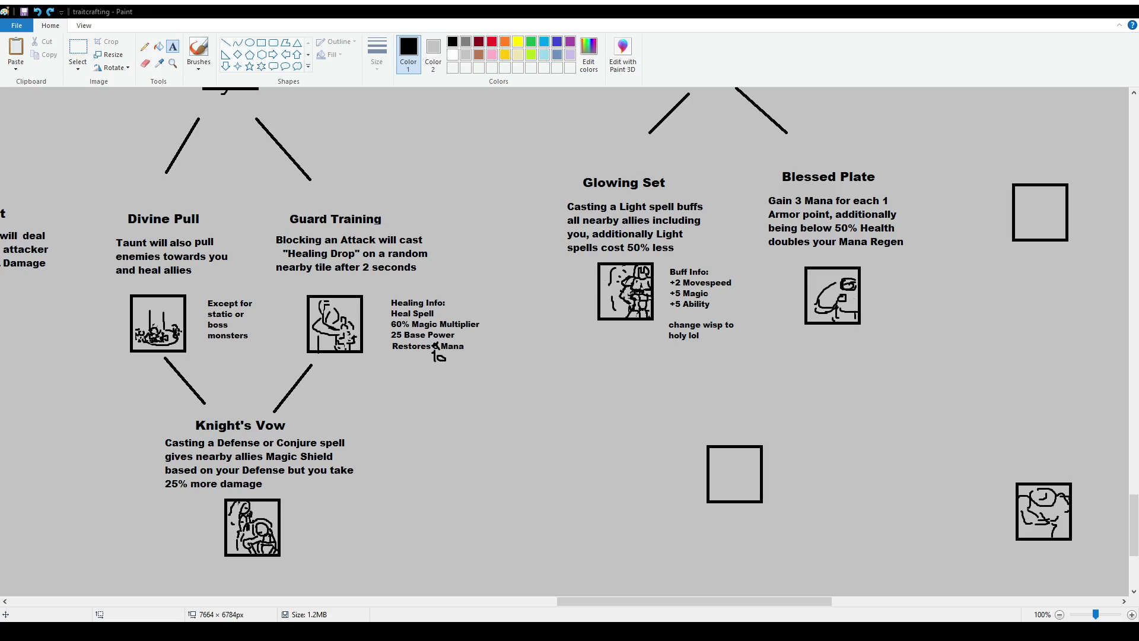
left_click(203, 53)
mouse_move(563, 169)
left_mouse_down()
mouse_move(544, 217)
mouse_move(635, 361)
mouse_move(755, 315)
mouse_move(632, 145)
mouse_move(568, 169)
left_mouse_up()
key("ctrl+z")
scroll(655, 319, "up", 3)
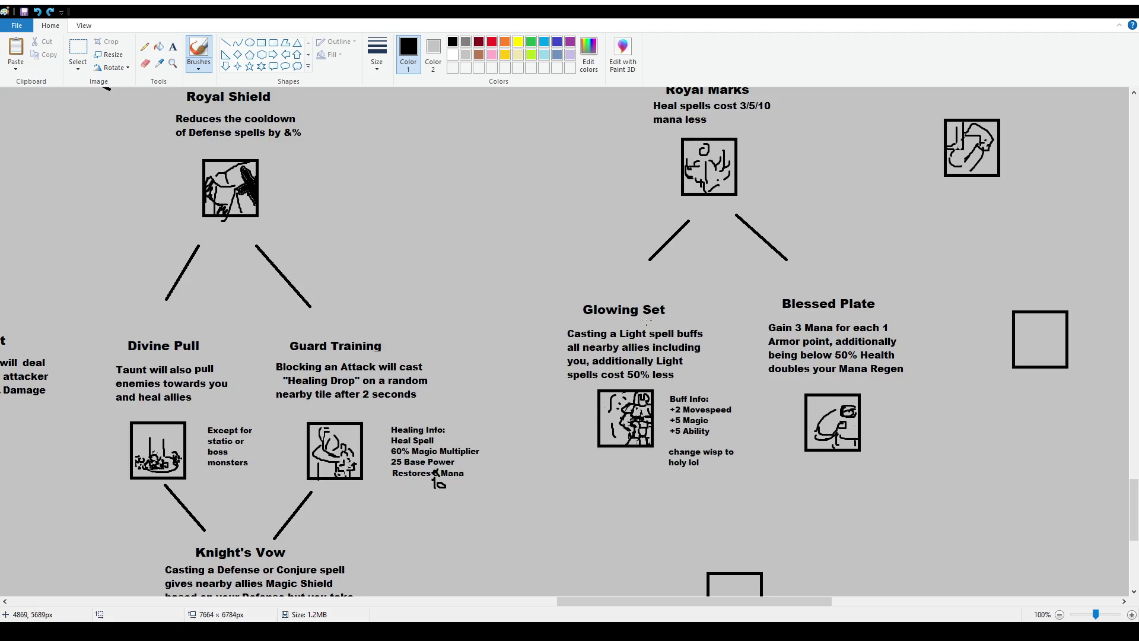
scroll(655, 315, "up", 3)
scroll(719, 330, "down", 3)
mouse_move(710, 319)
left_mouse_down()
mouse_move(754, 404)
mouse_move(669, 500)
mouse_move(546, 290)
mouse_move(700, 299)
left_mouse_up()
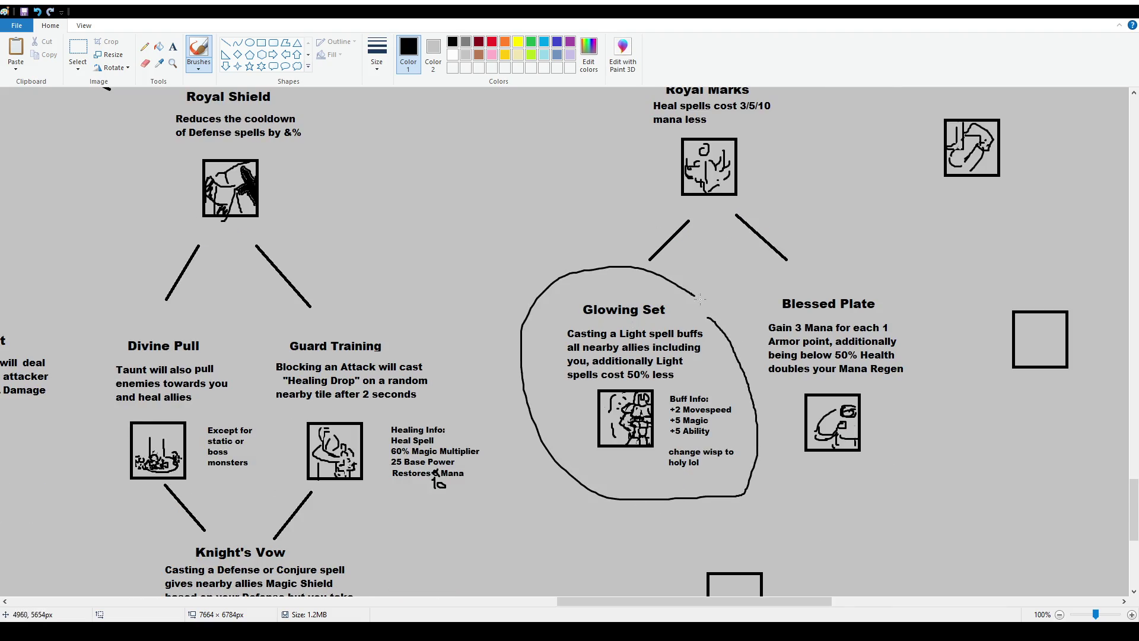
key("ctrl+z")
scroll(733, 289, "up", 3)
scroll(667, 216, "down", 3)
mouse_move(872, 268)
left_mouse_down()
mouse_move(925, 385)
mouse_move(819, 485)
mouse_move(538, 403)
mouse_move(632, 103)
left_mouse_up()
key("ctrl+z")
scroll(697, 348, "up", 6)
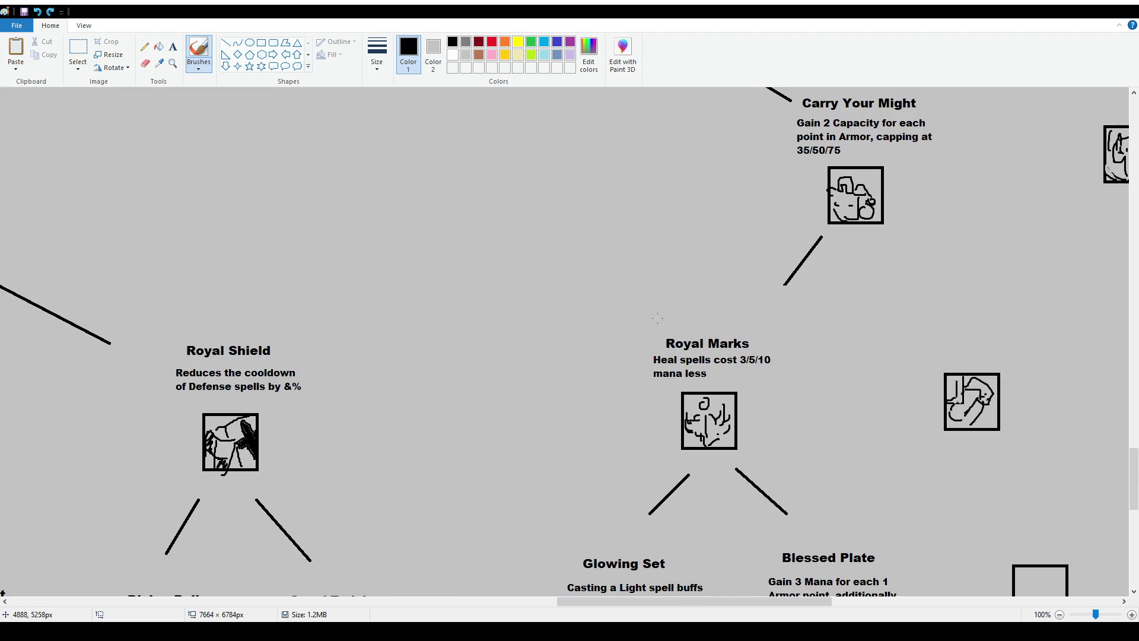
scroll(658, 320, "down", 6)
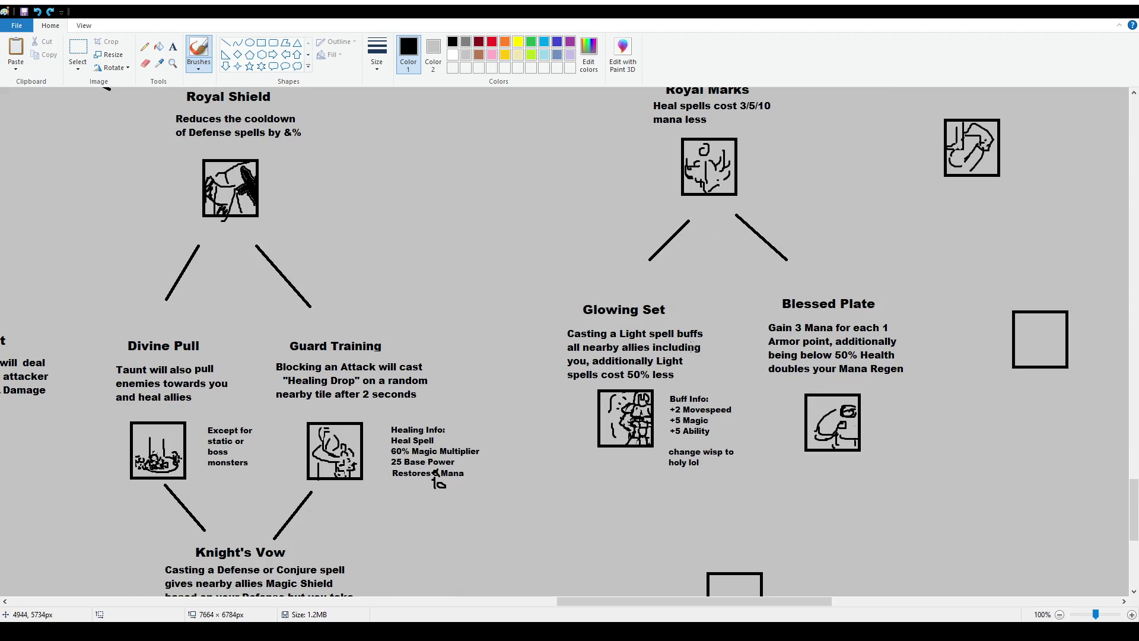
left_click_drag(699, 300, 707, 324)
key("ctrl+z")
key("ctrl+z")
left_click(77, 50)
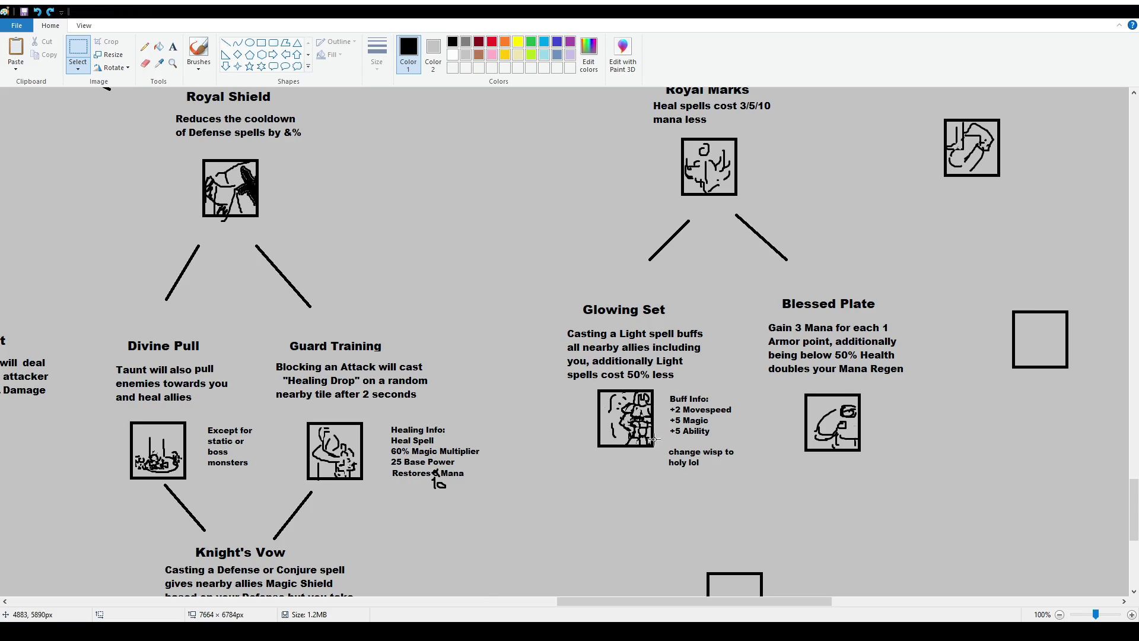
Scroll around the canvas and undo the stray brush dot below the Glowing Set buff notes.
scroll(667, 534, "down", 3)
mouse_move(668, 600)
left_mouse_down()
mouse_move(737, 606)
mouse_move(692, 607)
left_mouse_up()
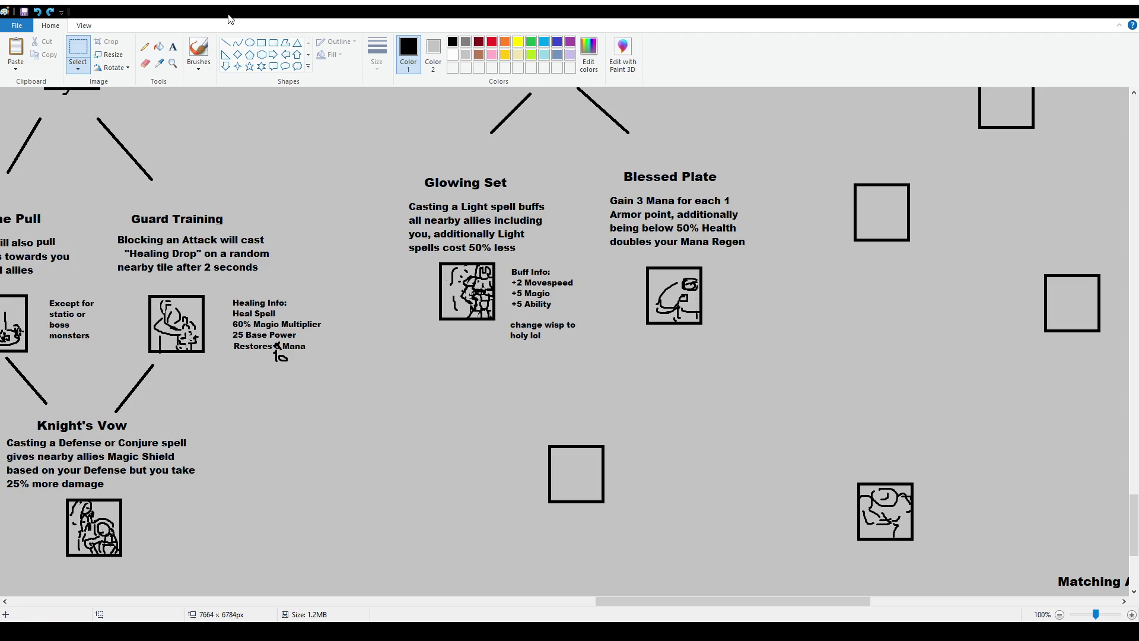
left_click(199, 51)
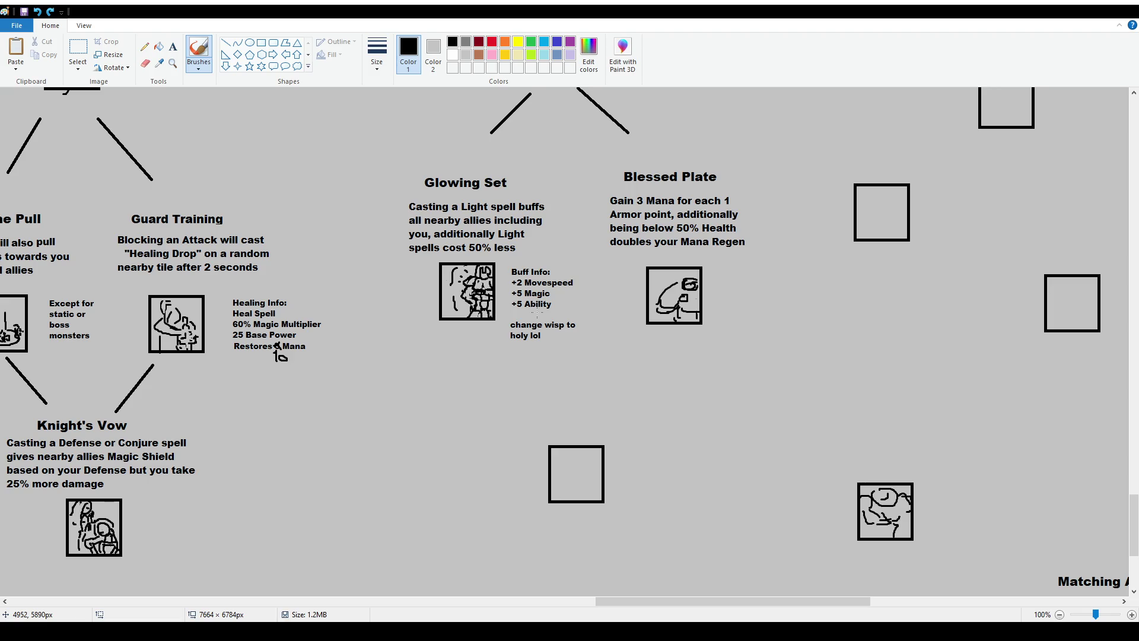
left_click(172, 47)
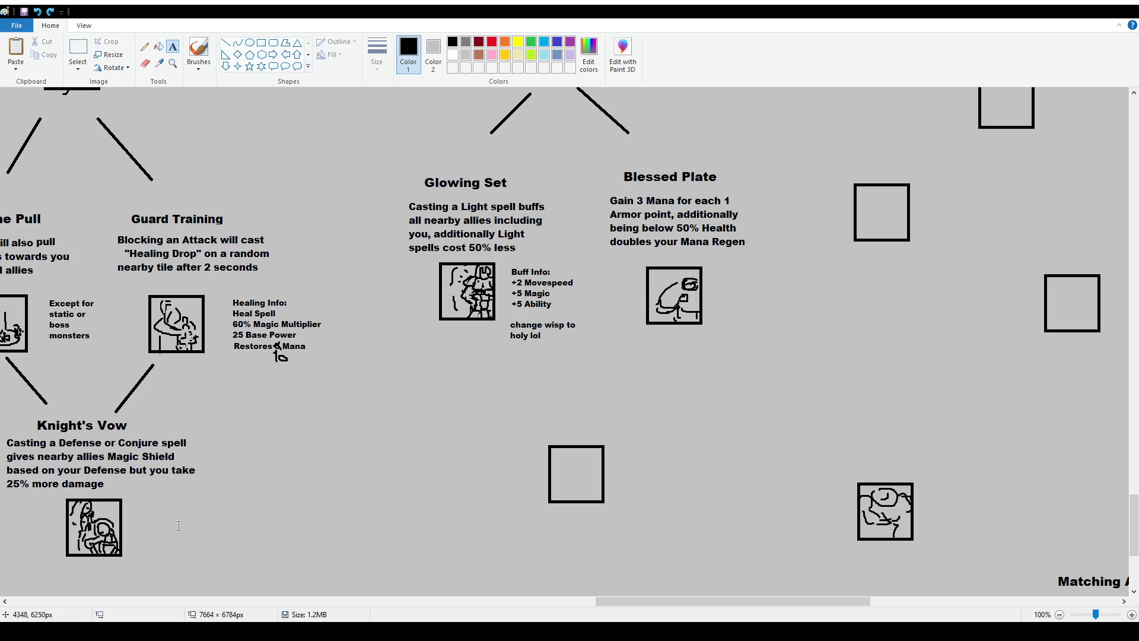
scroll(356, 516, "up", 3)
scroll(526, 508, "down", 3)
scroll(475, 504, "down", 1)
scroll(475, 504, "up", 1)
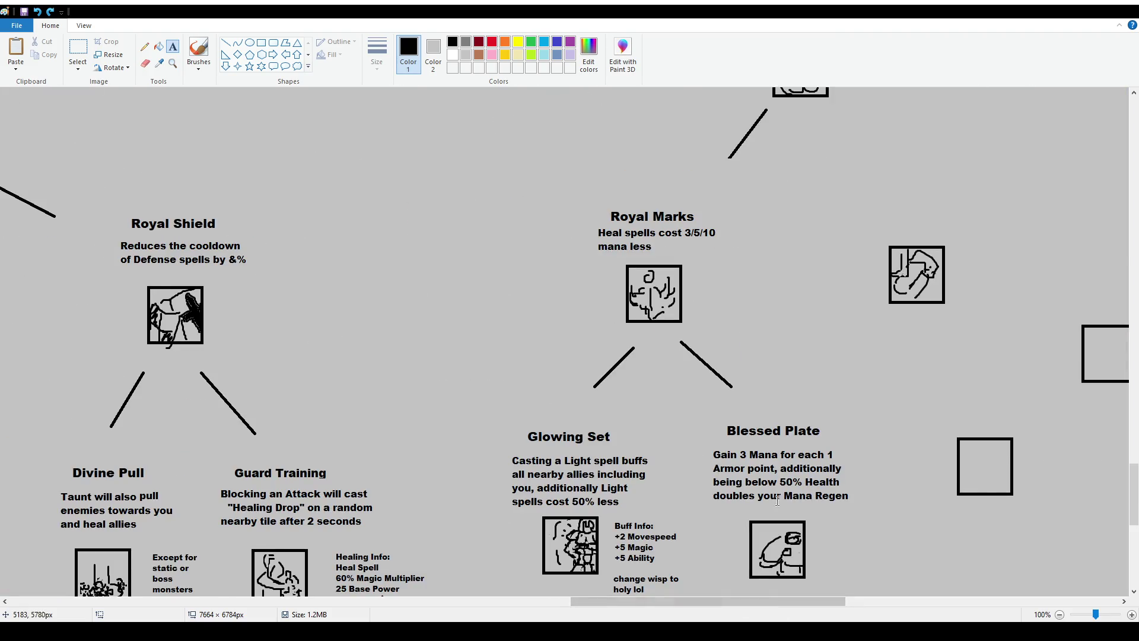
scroll(777, 500, "down", 2)
scroll(709, 274, "down", 2)
scroll(709, 274, "up", 2)
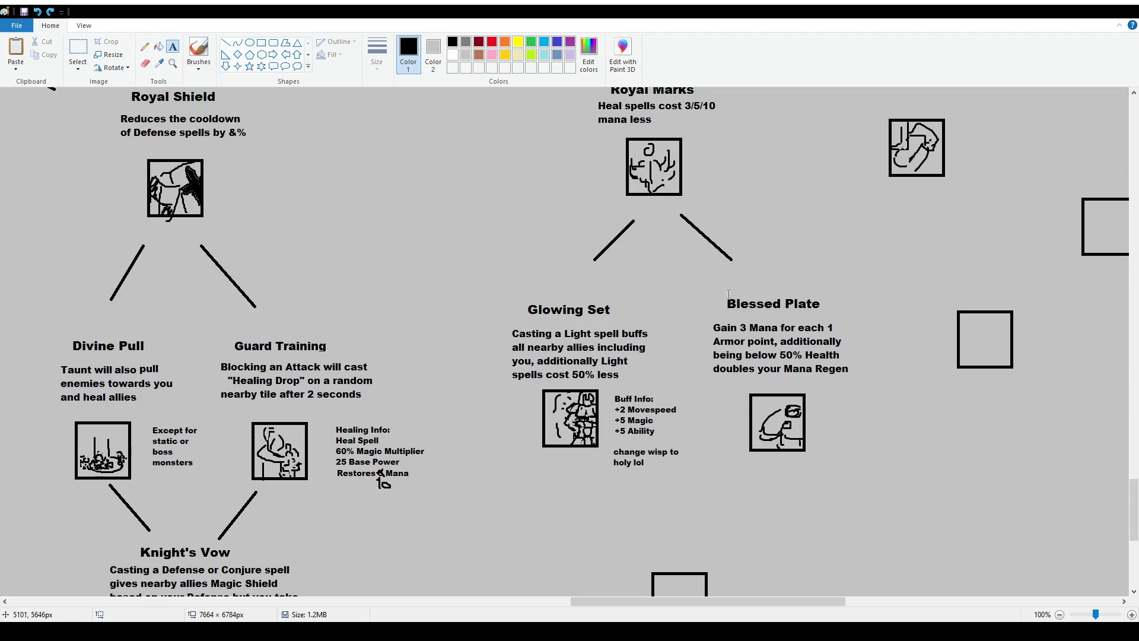
scroll(567, 294, "up", 2)
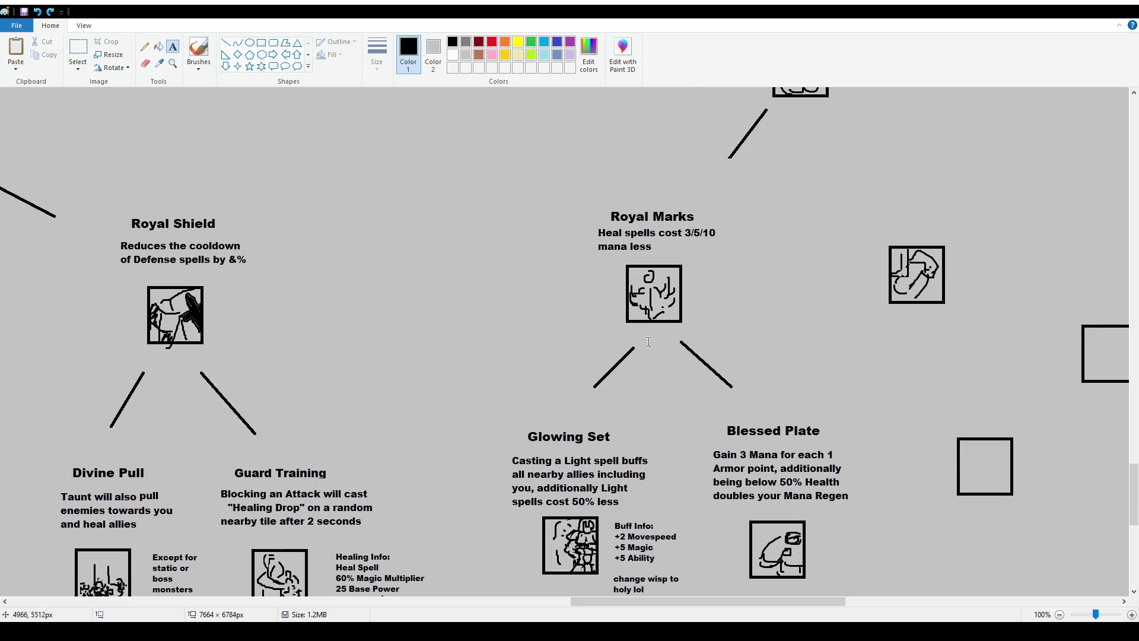
scroll(386, 534, "down", 2)
scroll(382, 356, "down", 2)
left_click(199, 51)
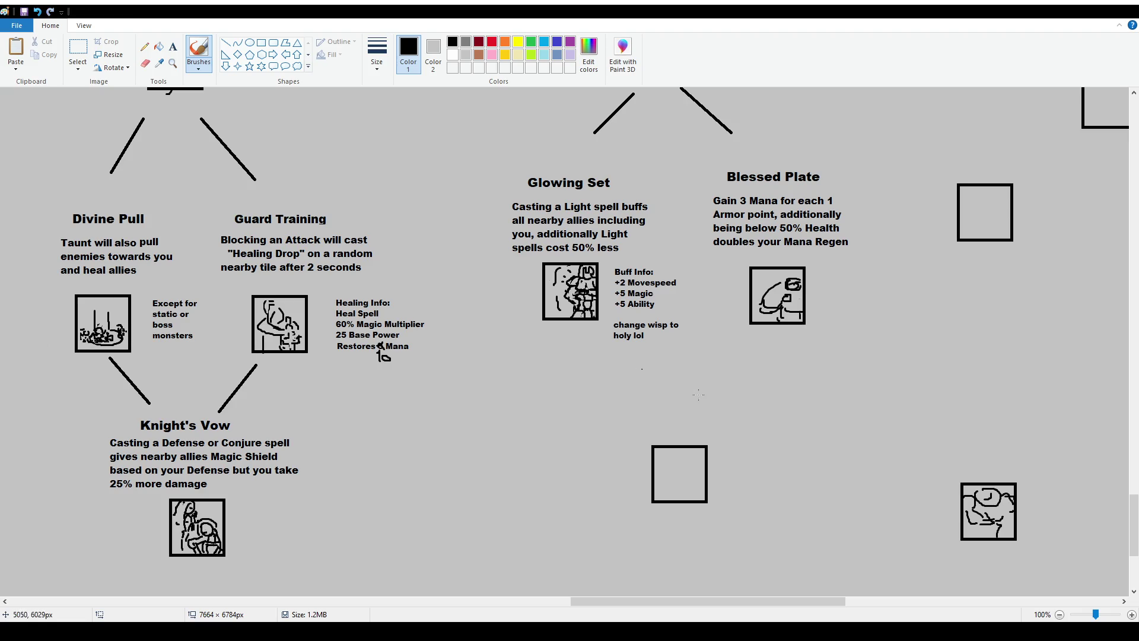
key("ctrl+z")
Create a text box left of the empty box with 'Something to do with the Sun' and 'Explosion'.
left_click(172, 46)
left_click_drag(472, 412, 608, 525)
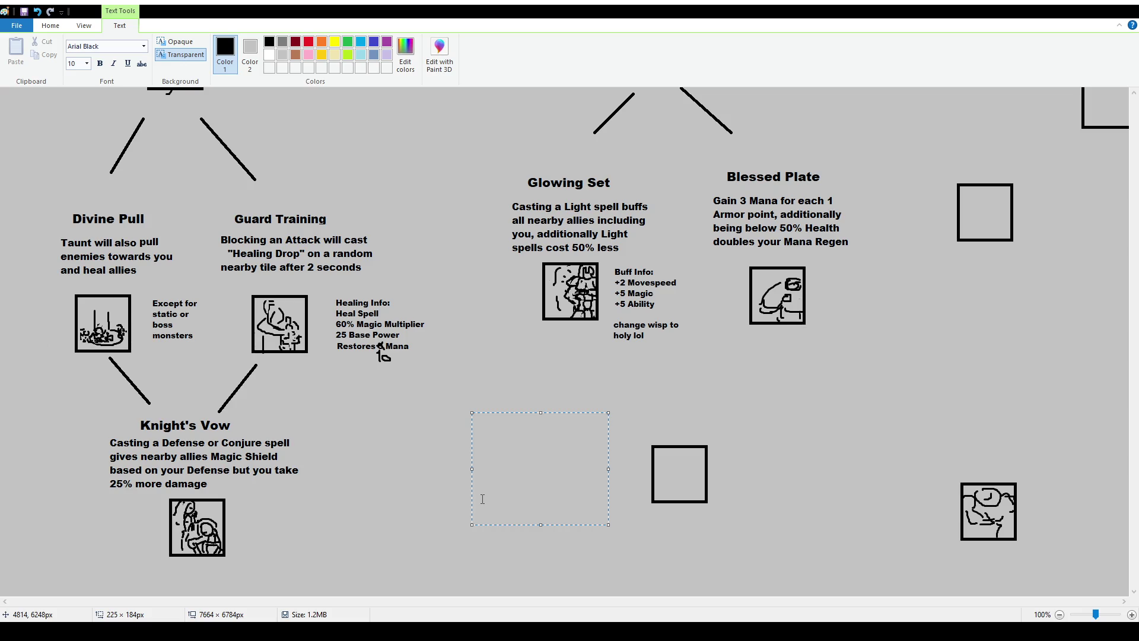
type("Something do")
key("BackSpace")
key("BackSpace")
type("to do with the Sun")
key("Return")
type("Explosion")
key("BackSpace")
Add 'Dark and Light', 'Light source?', 'Casting light/heal Brittle on Darkness' and commit the notes.
key("BackSpace")
key("BackSpace")
type("ion")
key("Return")
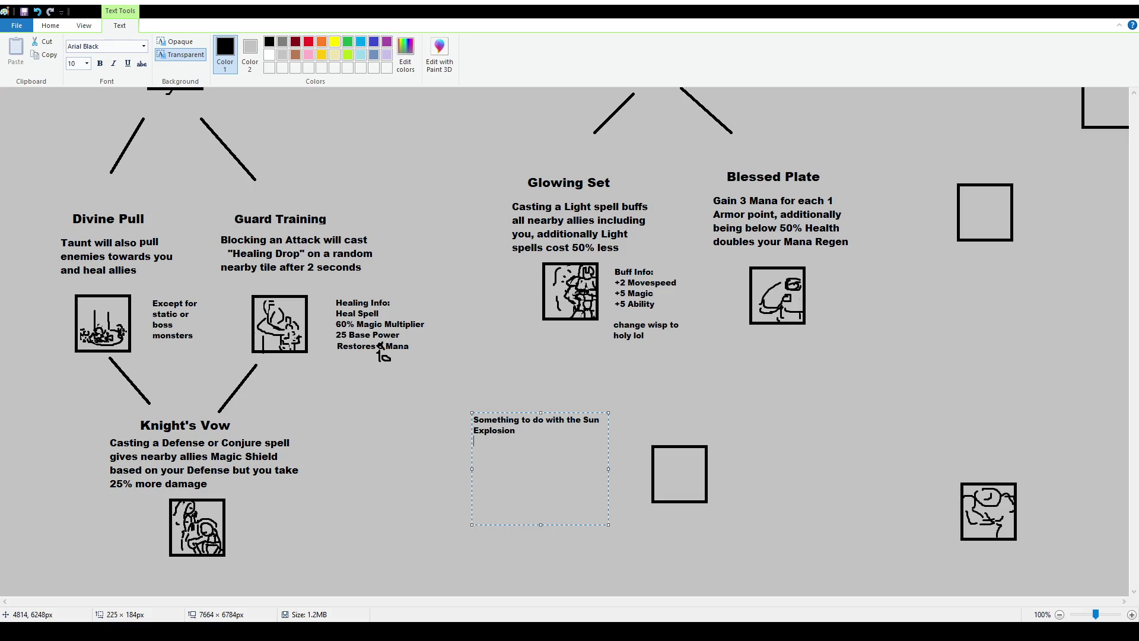
type("Dark and Light")
key("Return")
type("Light source?")
key("Return")
type("Casting light/h")
key("BackSpace")
type("heal ")
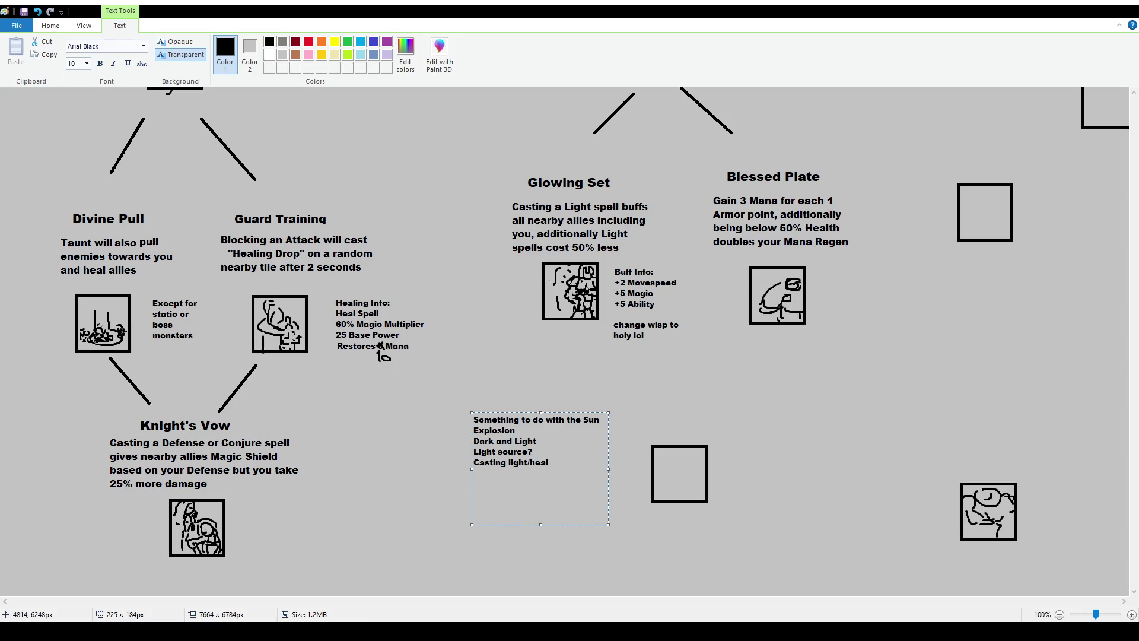
type("Brittle on Darkness")
left_click(468, 461)
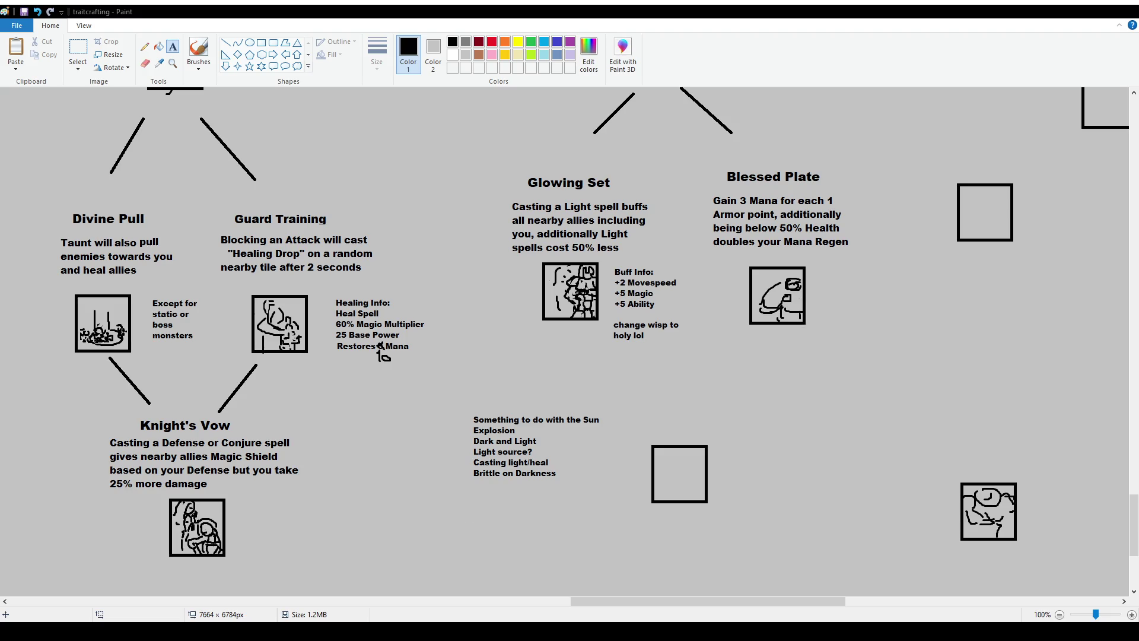